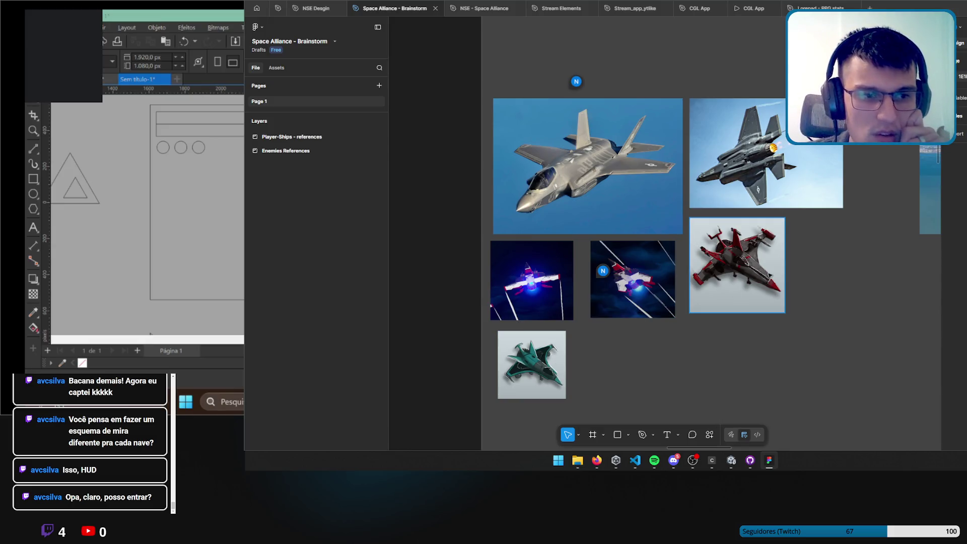
Scroll around the Space Alliance - Brainstorm reference board.
{"action": "scroll", "coordinate": [521, 283], "scroll_direction": "up", "scroll_amount": 5}
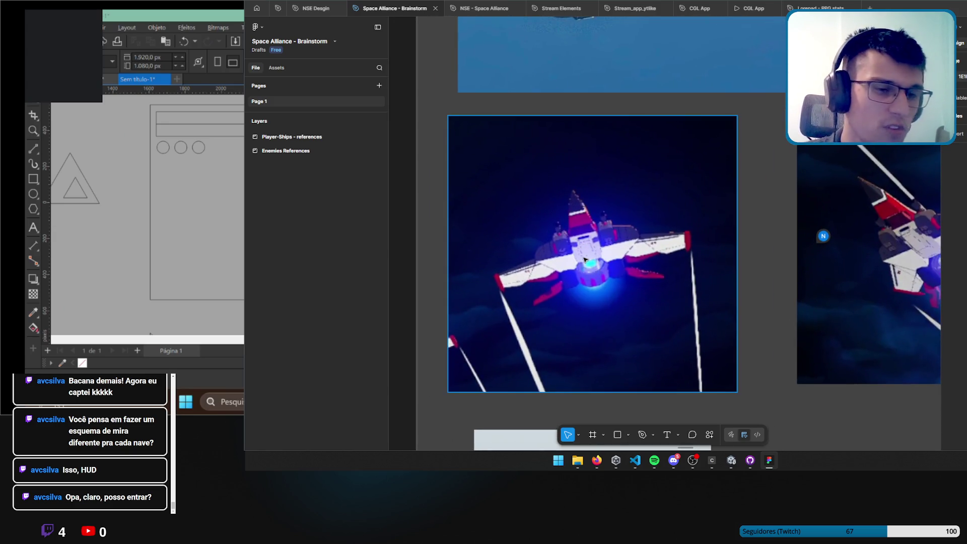
{"action": "scroll", "coordinate": [681, 281], "scroll_direction": "down", "scroll_amount": 2}
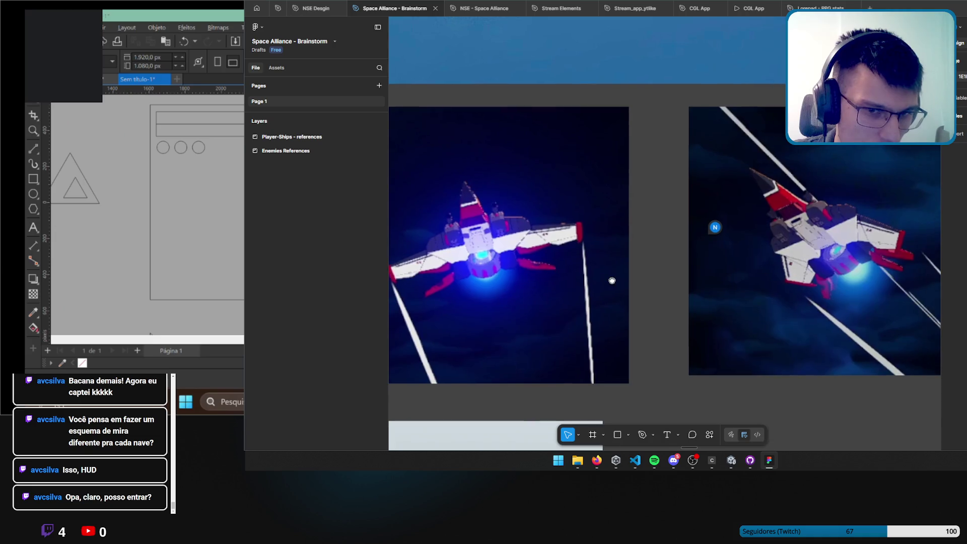
{"action": "scroll", "coordinate": [655, 287], "scroll_direction": "down", "scroll_amount": 2}
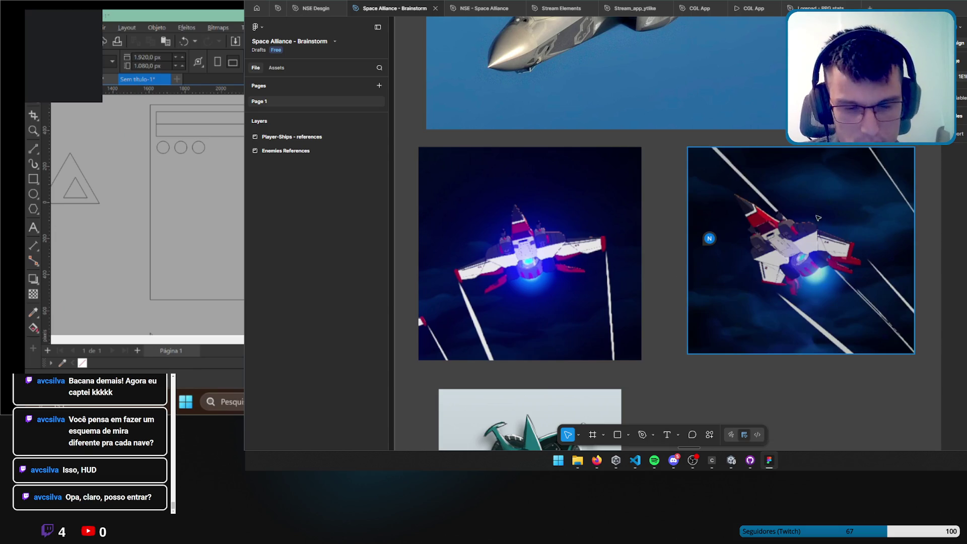
{"action": "scroll", "coordinate": [755, 226], "scroll_direction": "right", "scroll_amount": 5}
{"action": "scroll", "coordinate": [775, 204], "scroll_direction": "down", "scroll_amount": 2}
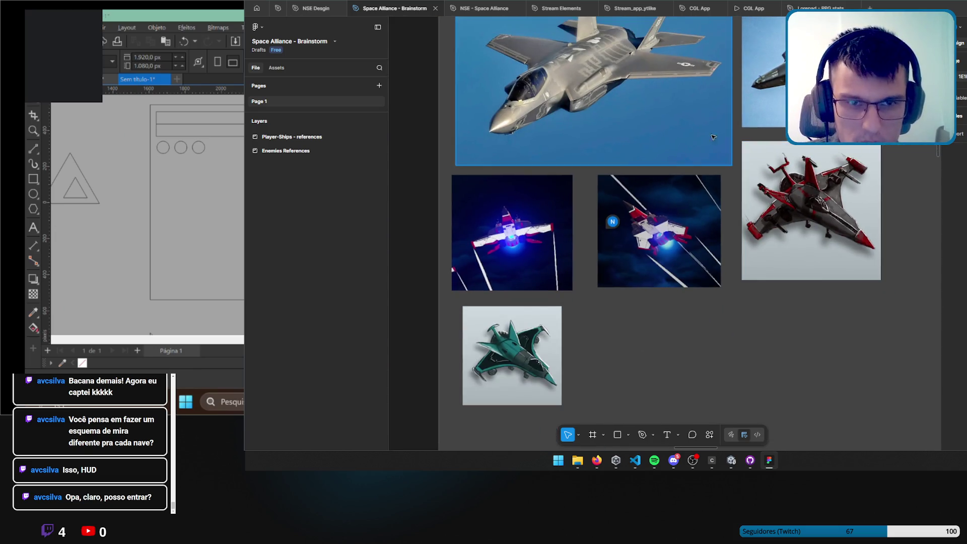
{"action": "scroll", "coordinate": [632, 125], "scroll_direction": "up", "scroll_amount": 3}
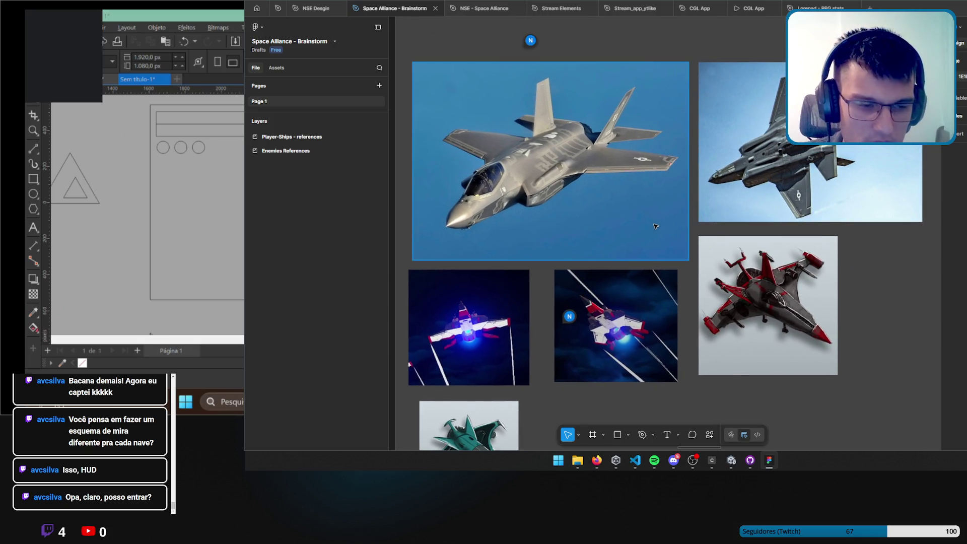
{"action": "scroll", "coordinate": [655, 227], "scroll_direction": "down", "scroll_amount": 2}
{"action": "scroll", "coordinate": [715, 212], "scroll_direction": "right", "scroll_amount": 8}
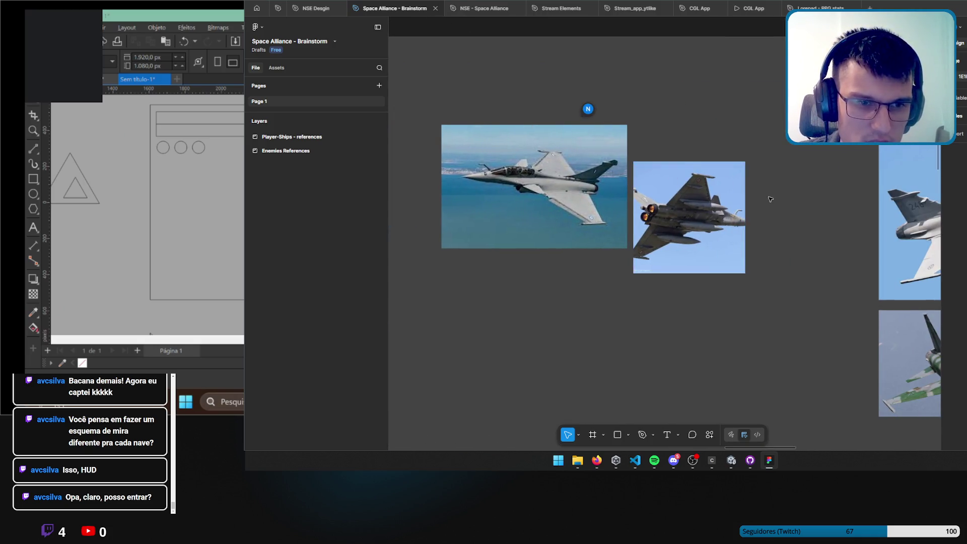
{"action": "scroll", "coordinate": [766, 196], "scroll_direction": "right", "scroll_amount": 10}
{"action": "scroll", "coordinate": [604, 232], "scroll_direction": "up", "scroll_amount": 2}
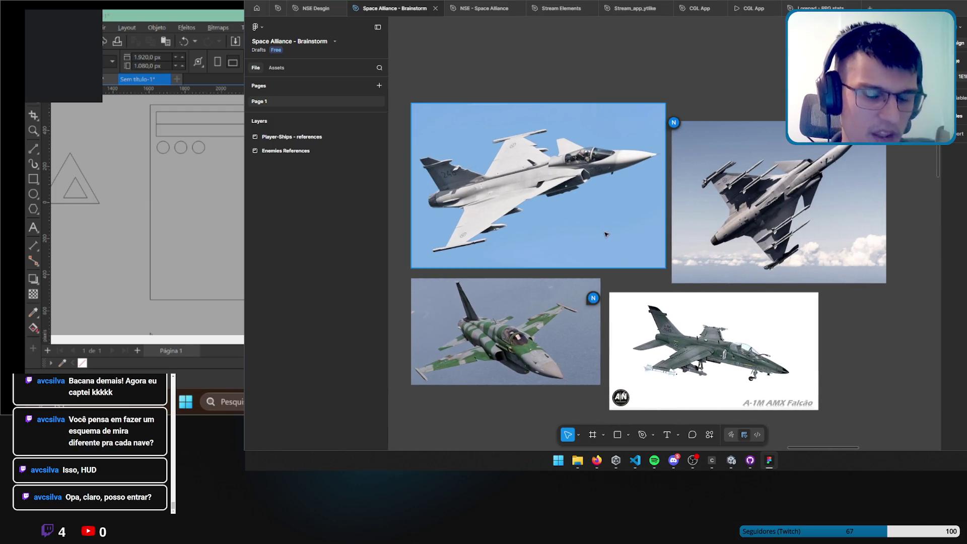
{"action": "scroll", "coordinate": [606, 235], "scroll_direction": "right", "scroll_amount": 5}
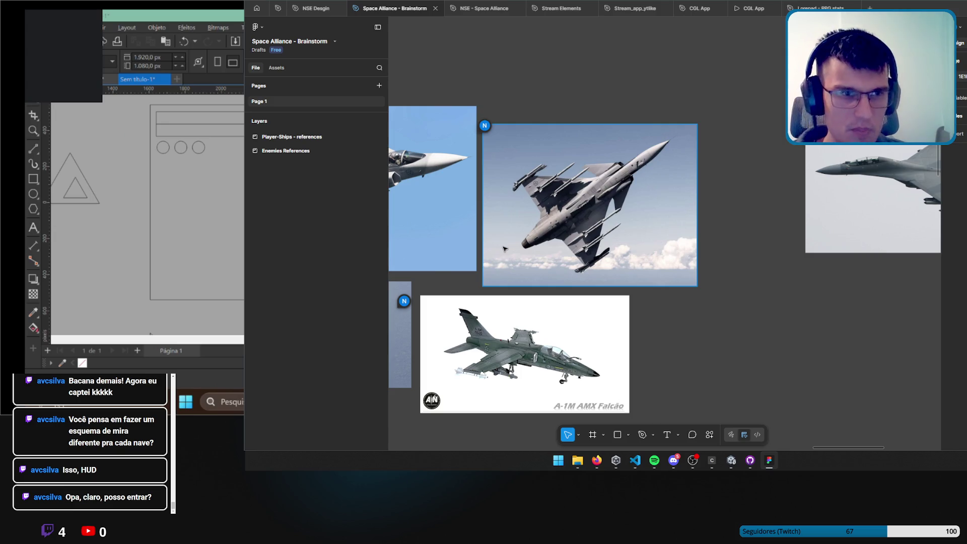
Switch to the NSE - Space Alliance file and pan to its game screenshots.
{"action": "left_click", "coordinate": [770, 461]}
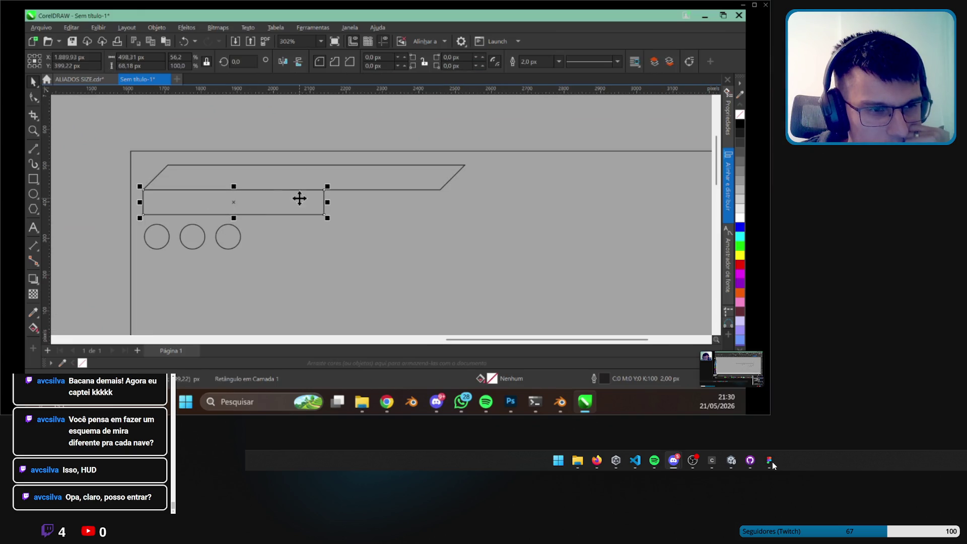
{"action": "left_click", "coordinate": [775, 469]}
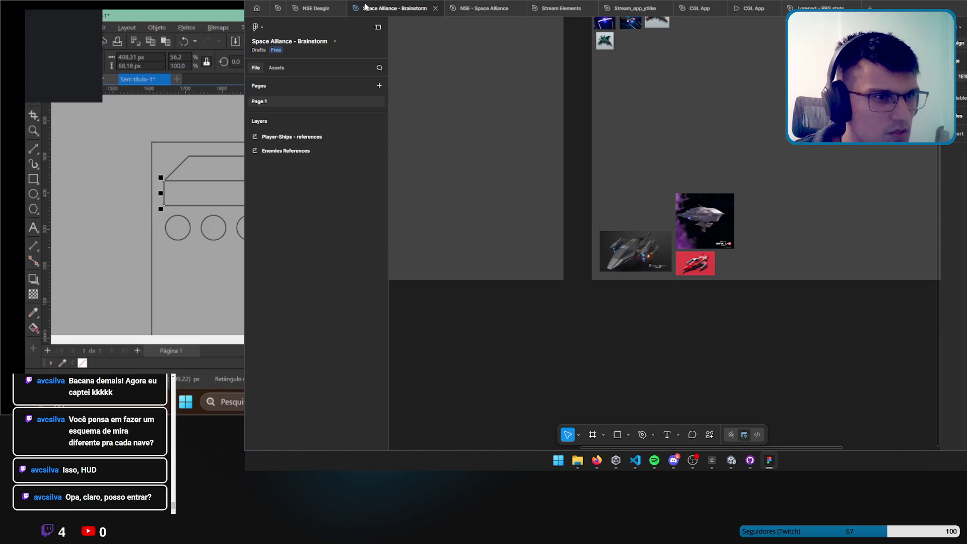
{"action": "left_click", "coordinate": [484, 8]}
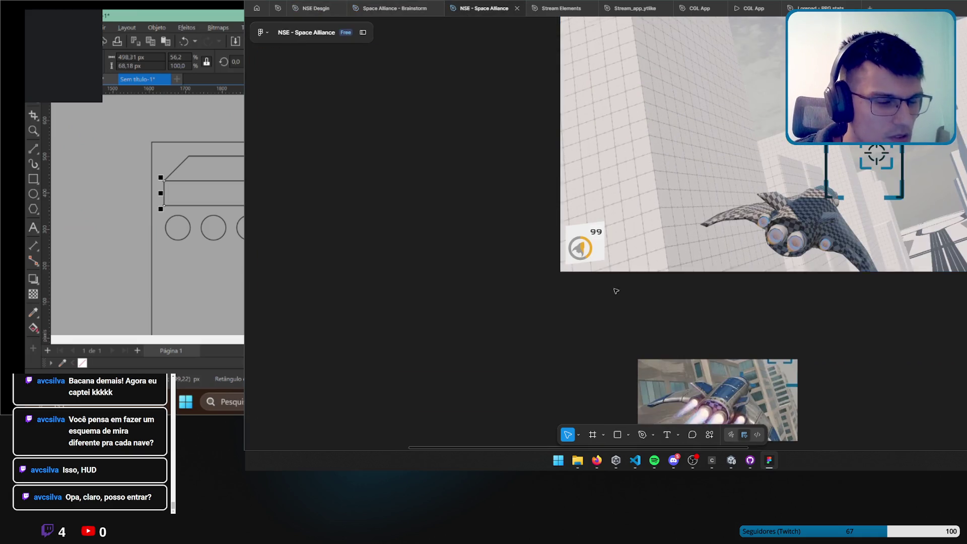
{"action": "mouse_move", "coordinate": [616, 290]}
{"action": "left_mouse_down"}
{"action": "mouse_move", "coordinate": [655, 263]}
{"action": "mouse_move", "coordinate": [519, 202]}
{"action": "left_mouse_up"}
Zoom in on the dog-character HUD with its health bar and diamond markers.
{"action": "scroll", "coordinate": [538, 220], "scroll_direction": "up", "scroll_amount": 2, "text": "ctrl"}
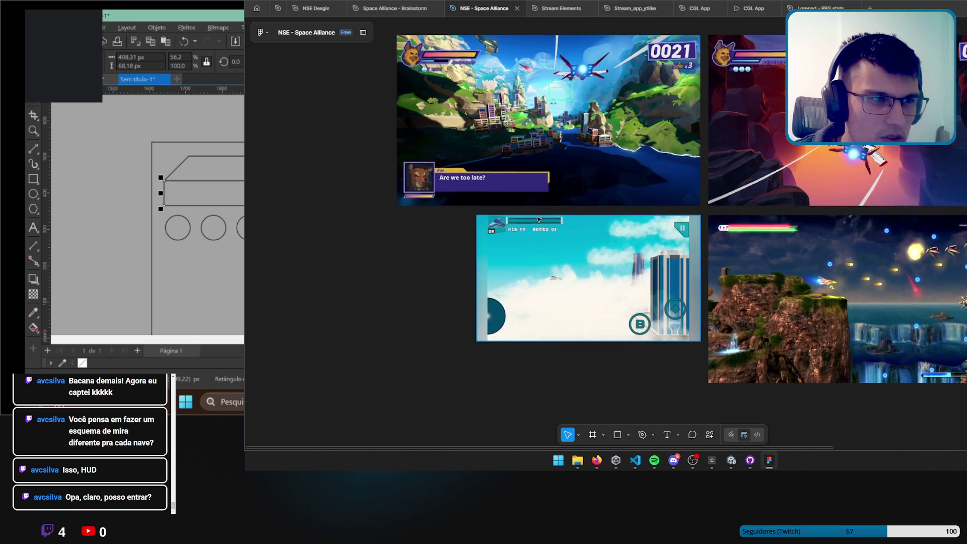
{"action": "scroll", "coordinate": [538, 220], "scroll_direction": "up", "scroll_amount": 1, "text": "ctrl"}
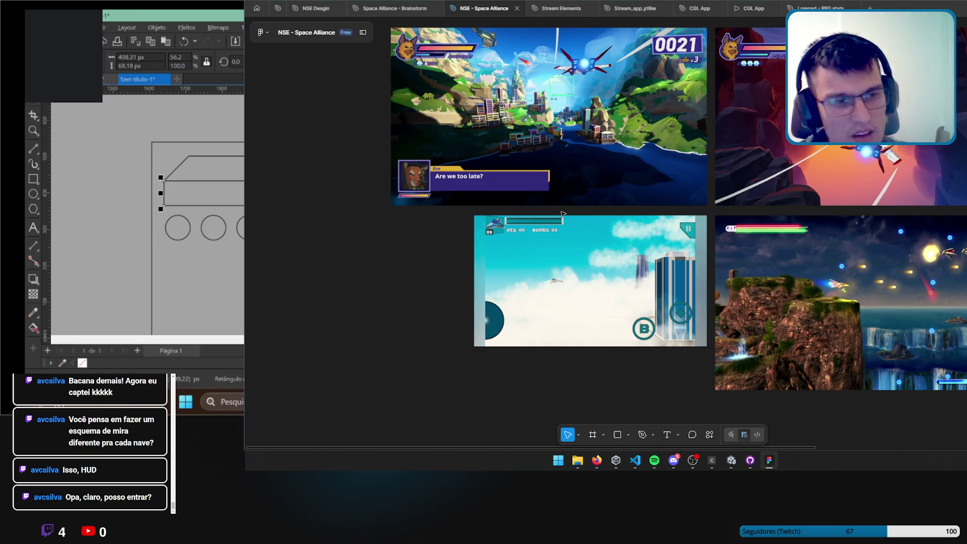
{"action": "scroll", "coordinate": [564, 205], "scroll_direction": "up", "scroll_amount": 5, "text": "ctrl"}
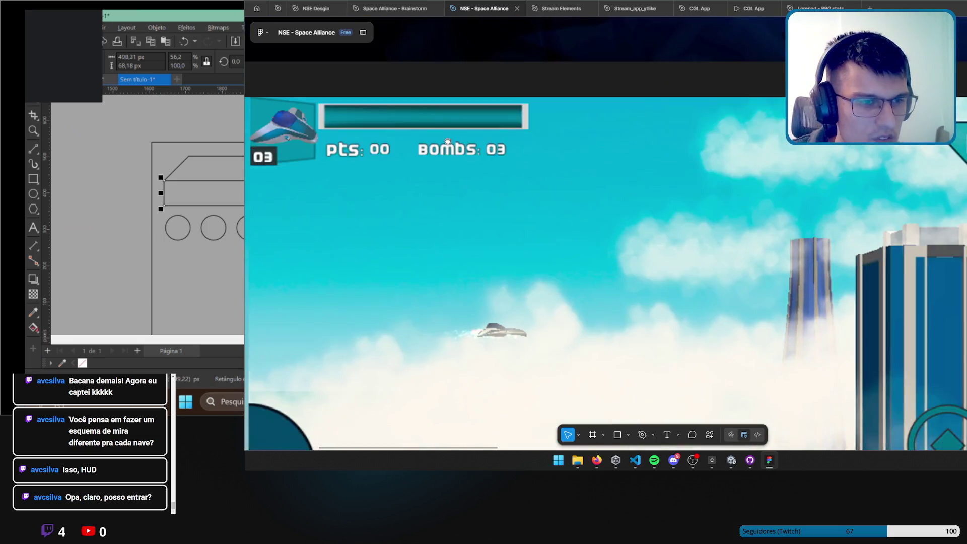
{"action": "scroll", "coordinate": [655, 222], "scroll_direction": "up", "scroll_amount": 3, "text": "ctrl"}
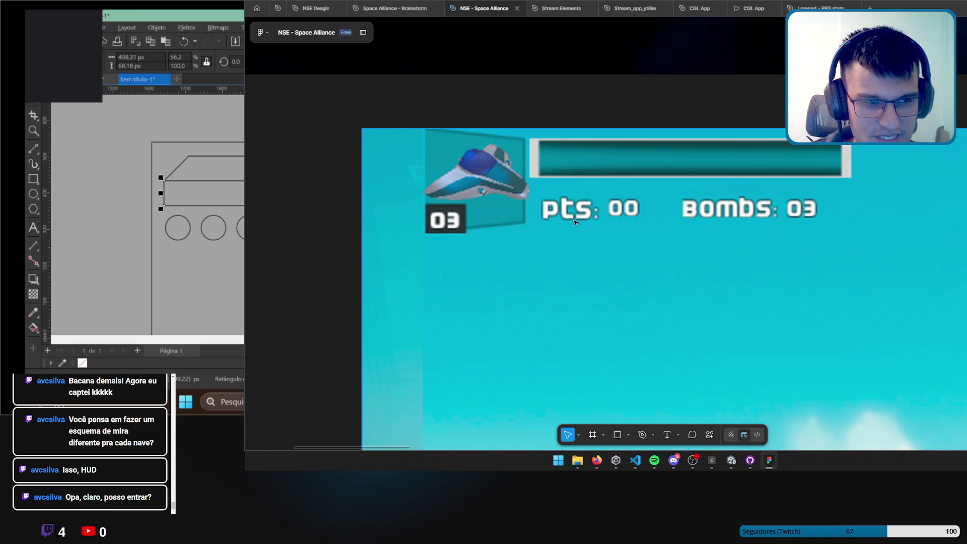
{"action": "scroll", "coordinate": [581, 218], "scroll_direction": "up", "scroll_amount": 10}
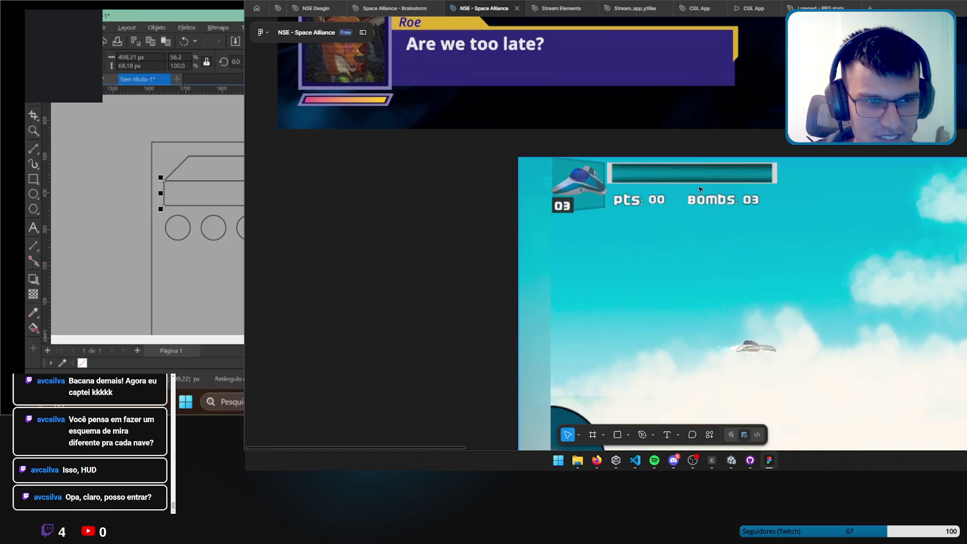
{"action": "scroll", "coordinate": [608, 259], "scroll_direction": "up", "scroll_amount": 5}
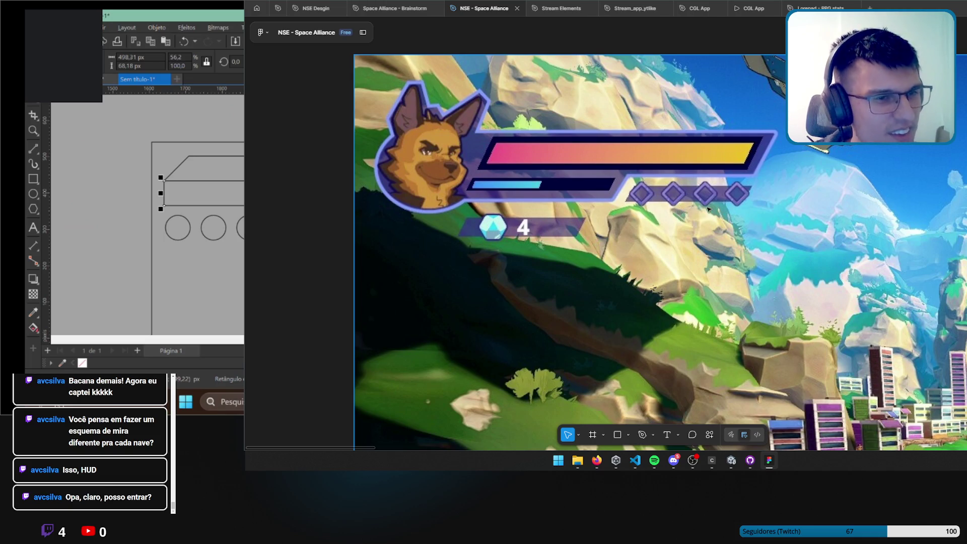
{"action": "key", "text": "alt+Tab"}
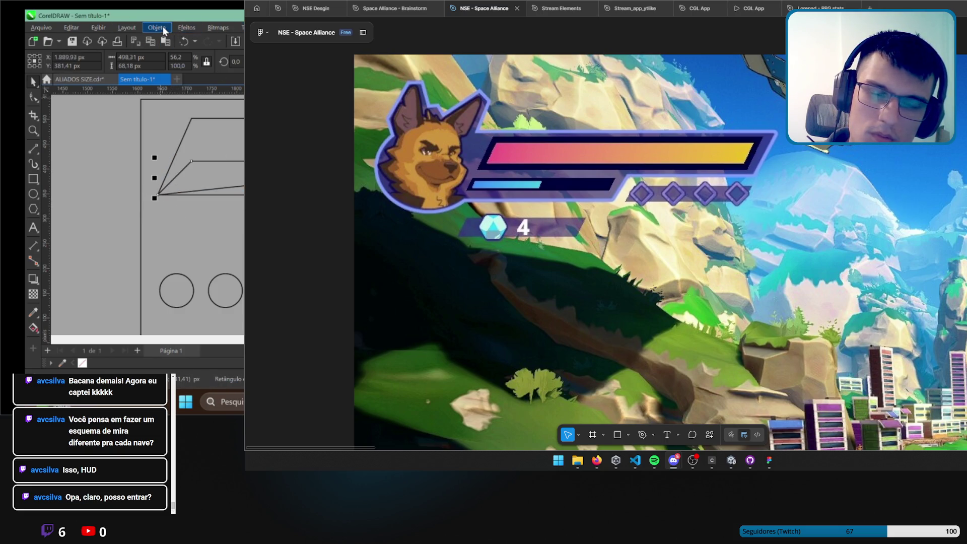
Reshape the slanted panel by pulling its lower band's corner down-left.
{"action": "left_click", "coordinate": [219, 255]}
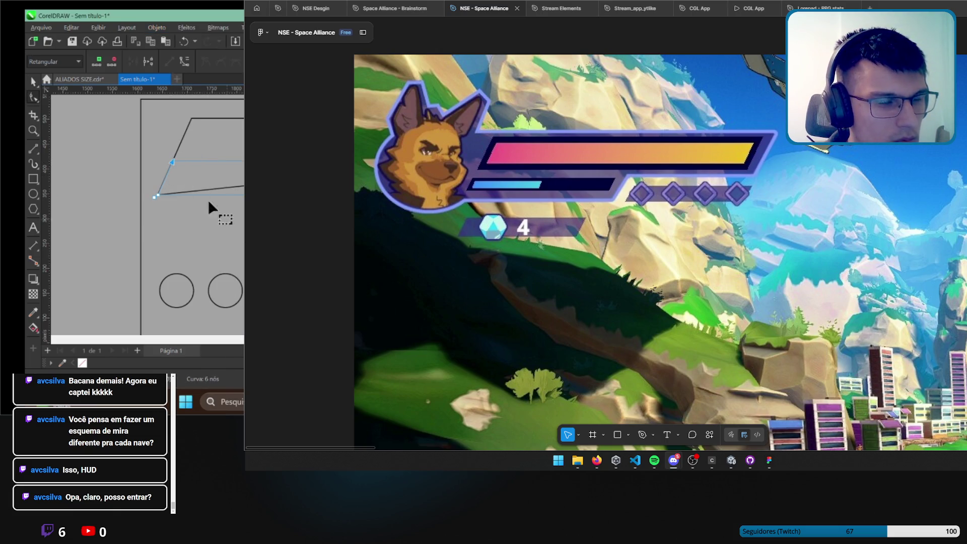
{"action": "scroll", "coordinate": [208, 199], "scroll_direction": "up", "scroll_amount": 1}
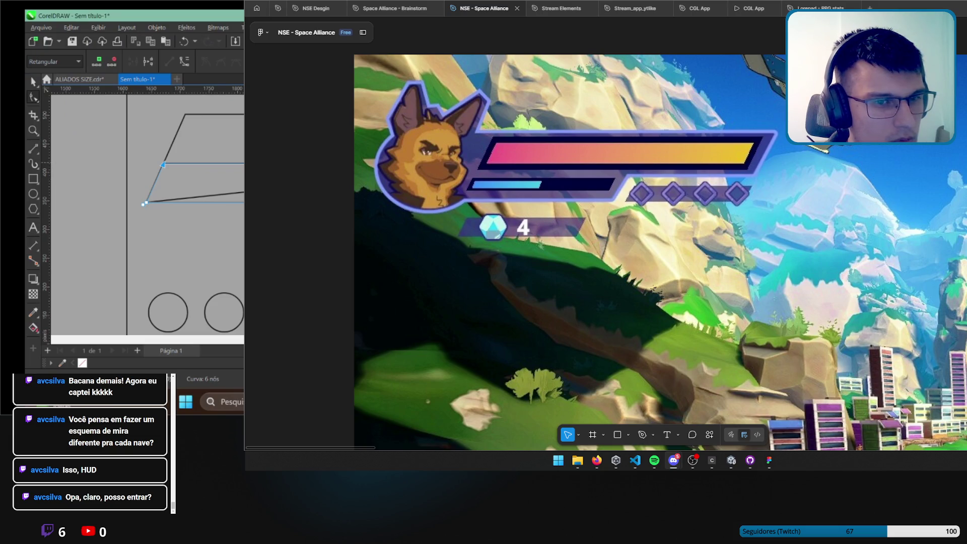
{"action": "scroll", "coordinate": [192, 151], "scroll_direction": "left", "scroll_amount": 2}
{"action": "left_click", "coordinate": [34, 82]}
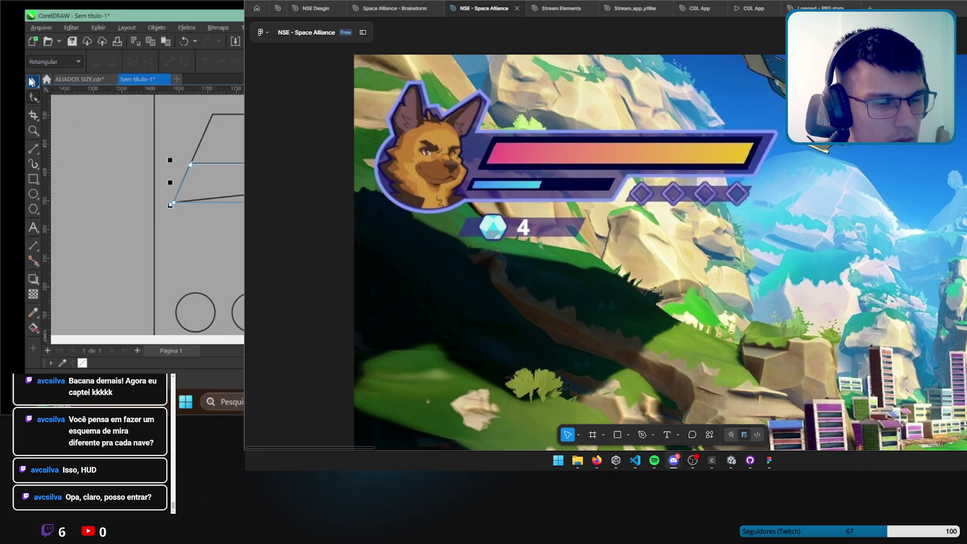
{"action": "left_click", "coordinate": [201, 164]}
{"action": "left_click_drag", "start_coordinate": [205, 159], "coordinate": [182, 205]}
Slant the lower band's right-side edges upward by editing its nodes.
{"action": "scroll", "coordinate": [172, 201], "scroll_direction": "down", "scroll_amount": 2}
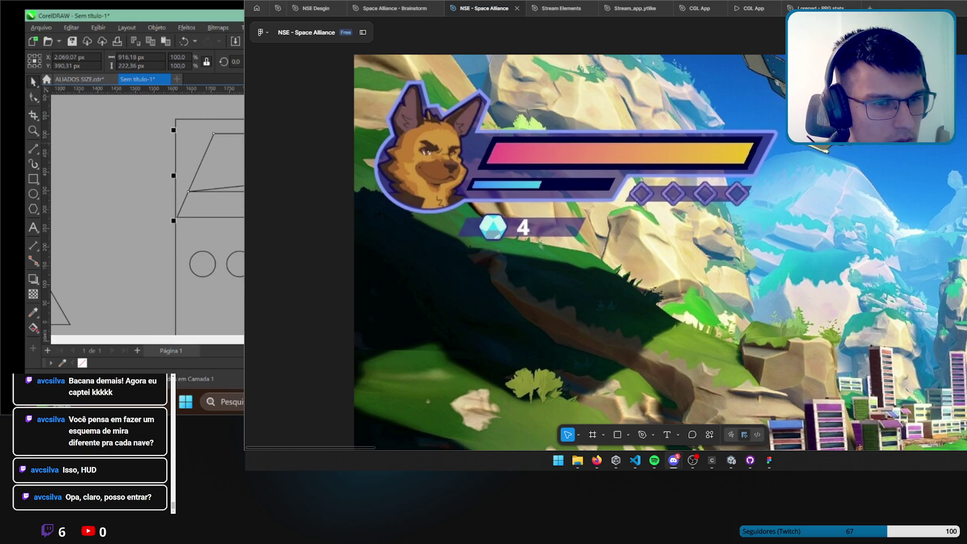
{"action": "left_click", "coordinate": [97, 201]}
{"action": "scroll", "coordinate": [232, 121], "scroll_direction": "up", "scroll_amount": 2}
{"action": "key", "text": "F10"}
{"action": "left_click", "coordinate": [142, 248]}
{"action": "left_click_drag", "start_coordinate": [375, 247], "coordinate": [375, 221]}
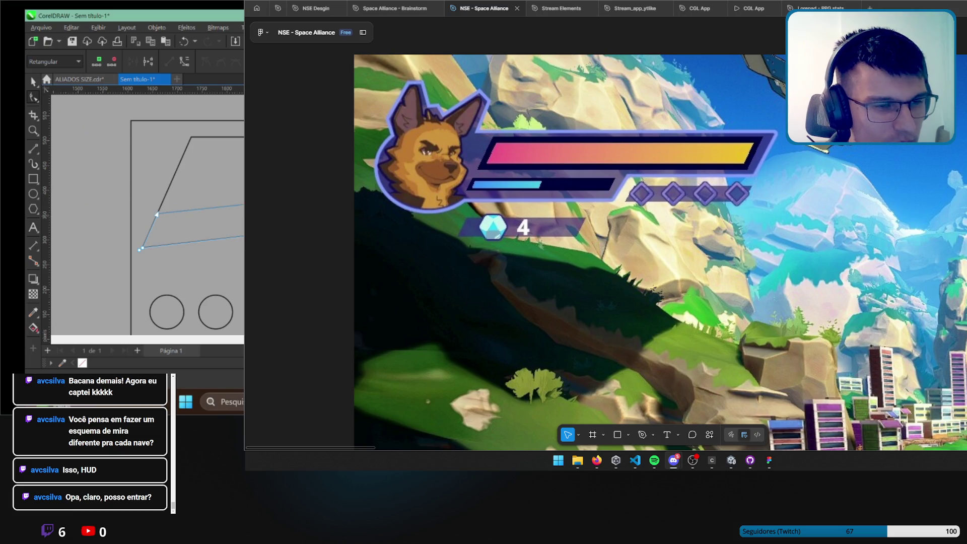
{"action": "key", "text": "space"}
Move the trapezoid slightly to the right.
{"action": "left_click", "coordinate": [59, 100]}
{"action": "scroll", "coordinate": [59, 100], "scroll_direction": "down", "scroll_amount": 2}
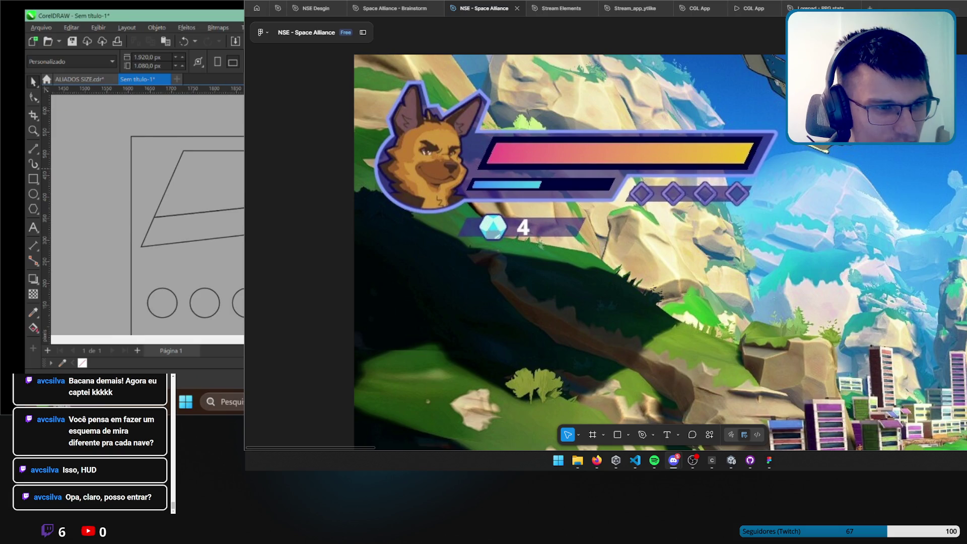
{"action": "key", "text": "Tab"}
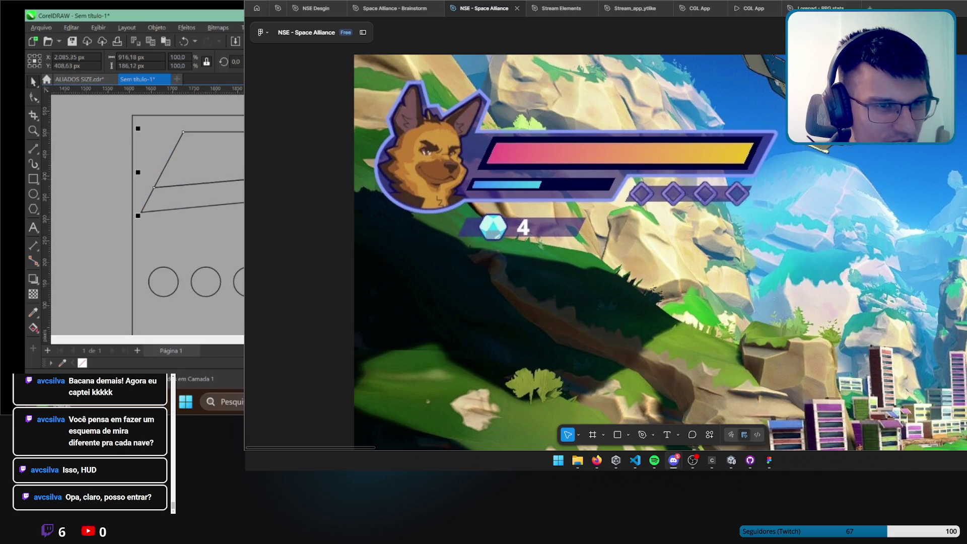
{"action": "left_click_drag", "start_coordinate": [215, 183], "coordinate": [233, 185]}
{"action": "left_click", "coordinate": [80, 159]}
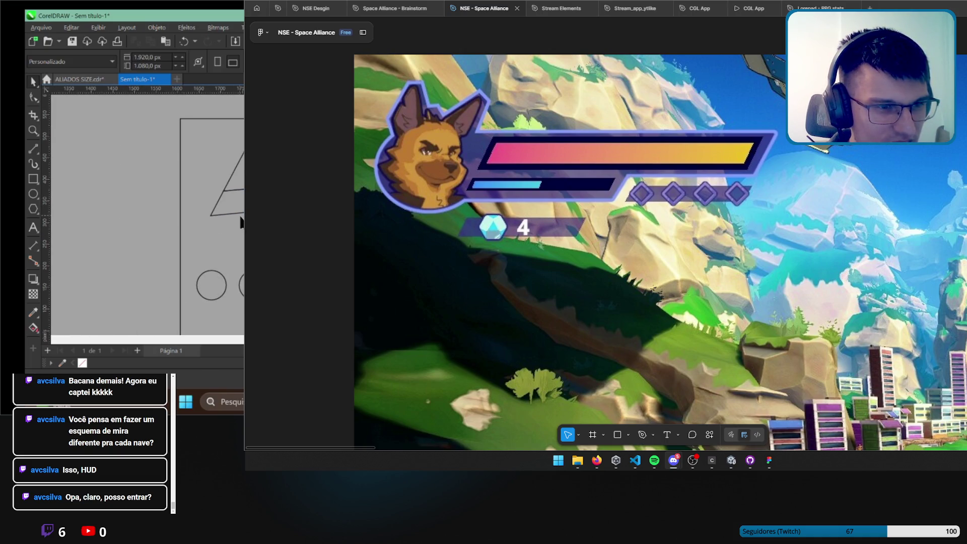
{"action": "scroll", "coordinate": [151, 216], "scroll_direction": "up", "scroll_amount": 2}
Shrink the trapezoid to about 89% of its size.
{"action": "left_click", "coordinate": [201, 219]}
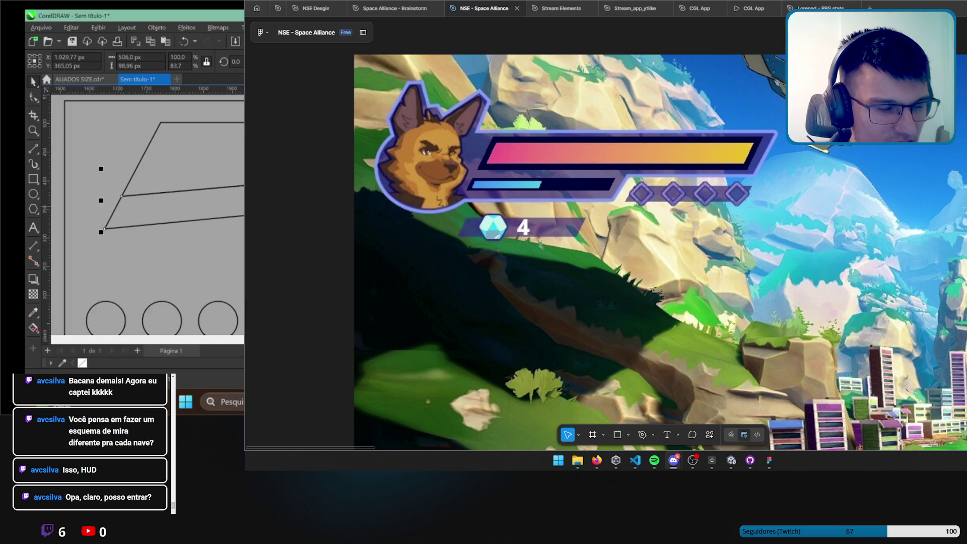
{"action": "scroll", "coordinate": [201, 233], "scroll_direction": "up", "scroll_amount": 1}
{"action": "scroll", "coordinate": [131, 242], "scroll_direction": "left", "scroll_amount": 2}
{"action": "left_click", "coordinate": [81, 168]}
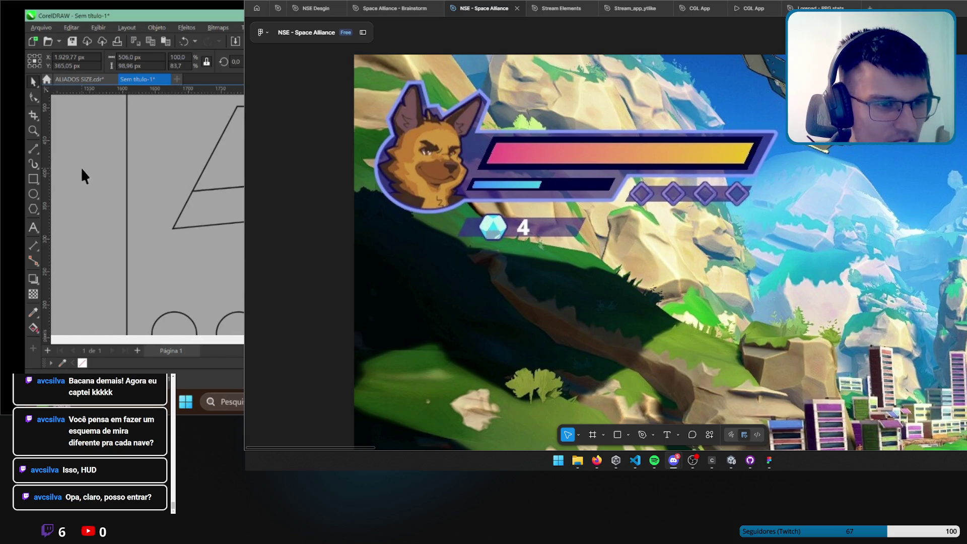
{"action": "left_click", "coordinate": [183, 209]}
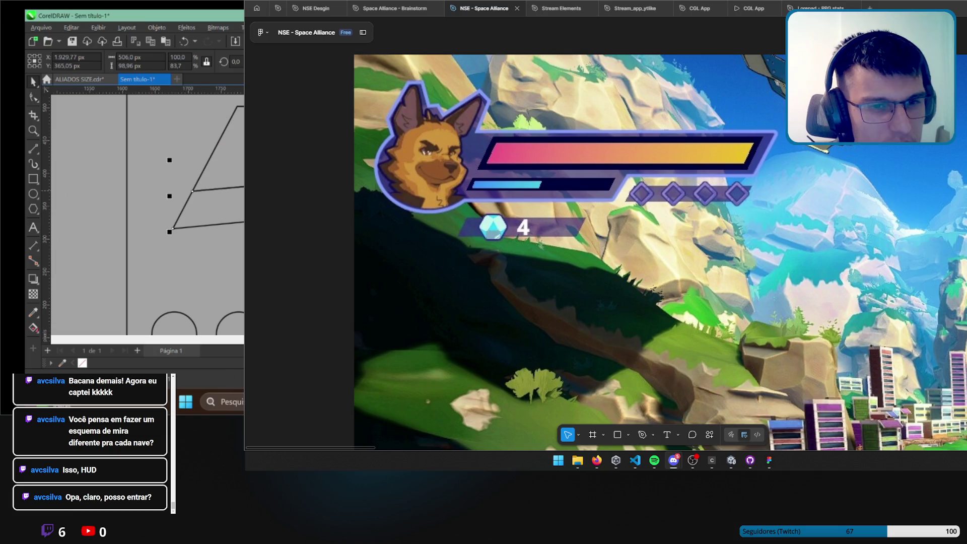
{"action": "scroll", "coordinate": [71, 177], "scroll_direction": "down", "scroll_amount": 2}
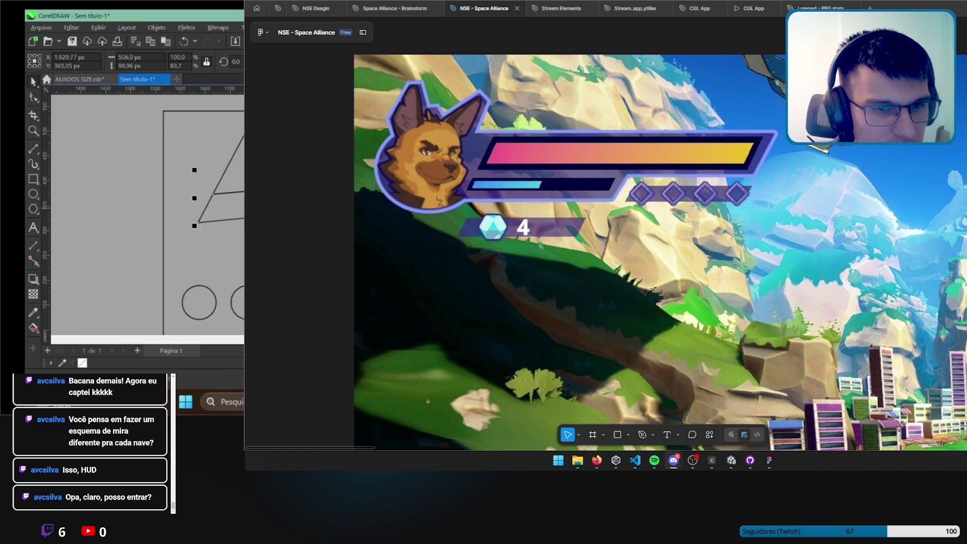
{"action": "left_click", "coordinate": [71, 176]}
{"action": "scroll", "coordinate": [71, 176], "scroll_direction": "down", "scroll_amount": 2}
{"action": "scroll", "coordinate": [147, 214], "scroll_direction": "up", "scroll_amount": 1}
{"action": "scroll", "coordinate": [147, 214], "scroll_direction": "up", "scroll_amount": 1}
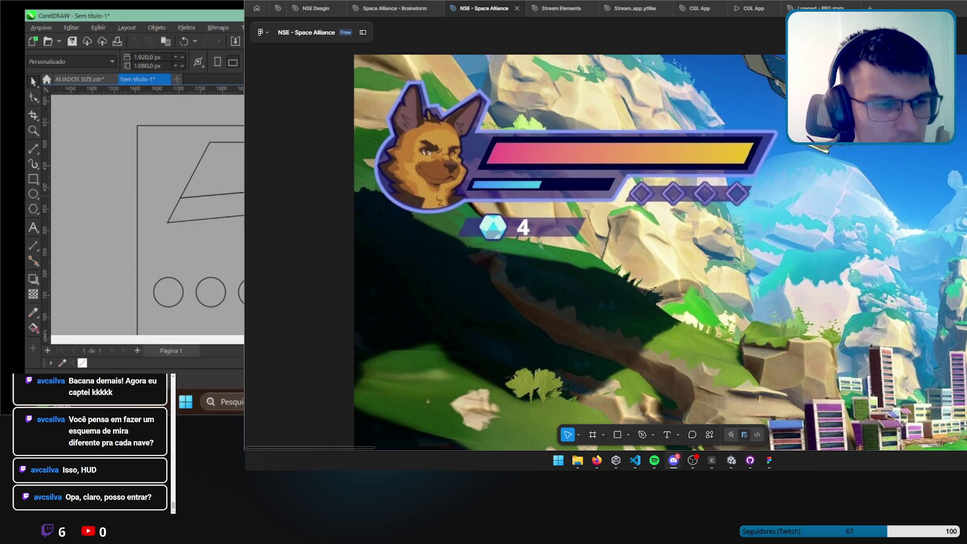
{"action": "left_click", "coordinate": [241, 173]}
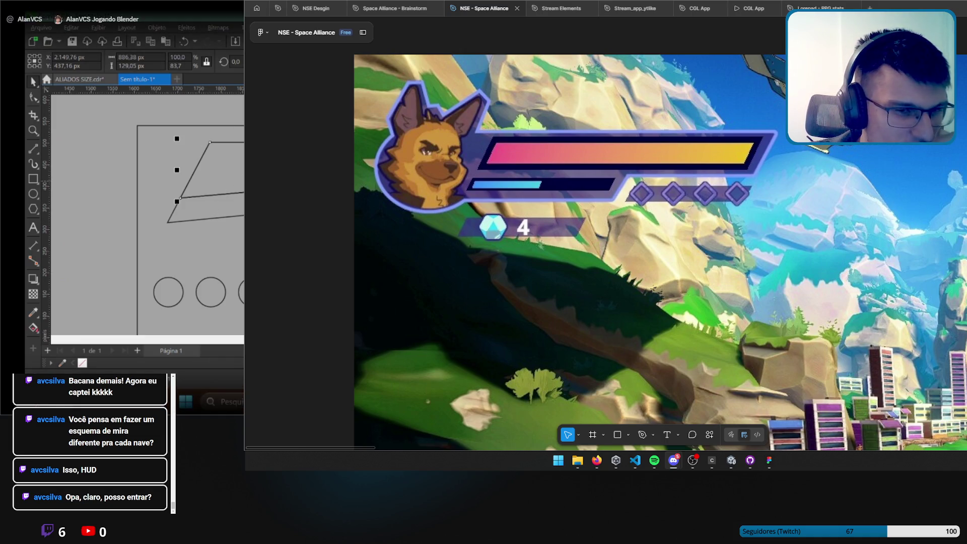
{"action": "left_click_drag", "start_coordinate": [177, 202], "coordinate": [198, 198]}
Nudge the inner shape's lower corner point slightly upward, then select the inner triangle.
{"action": "scroll", "coordinate": [146, 212], "scroll_direction": "up", "scroll_amount": 1}
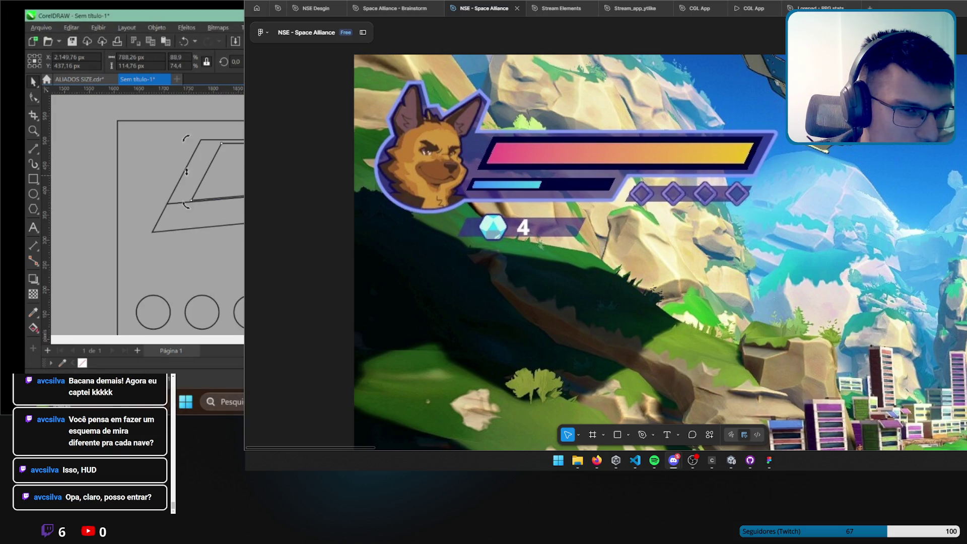
{"action": "key", "text": "F10"}
{"action": "left_click", "coordinate": [191, 201]}
{"action": "key", "text": "Up"}
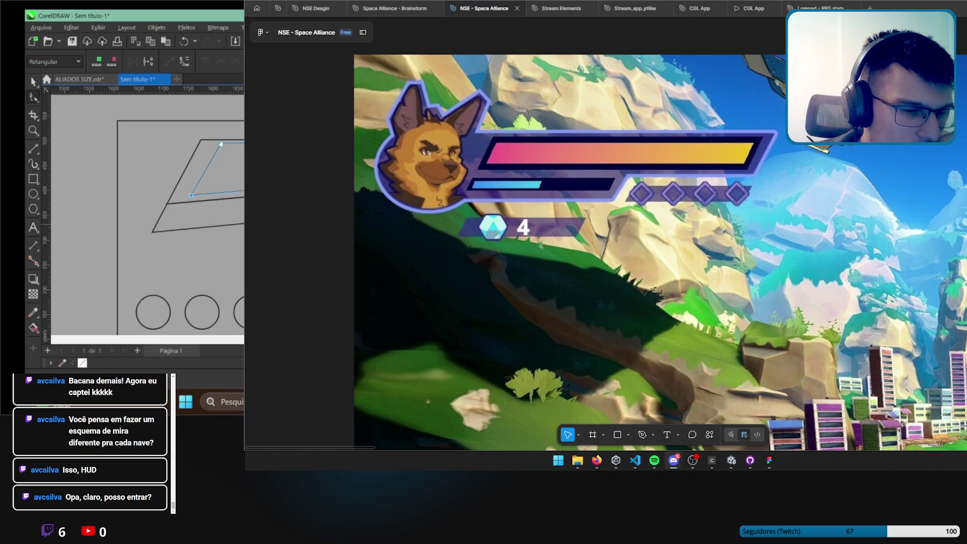
{"action": "left_click", "coordinate": [33, 81]}
{"action": "left_click", "coordinate": [80, 174]}
{"action": "scroll", "coordinate": [80, 173], "scroll_direction": "down", "scroll_amount": 2}
{"action": "scroll", "coordinate": [222, 202], "scroll_direction": "up", "scroll_amount": 2}
{"action": "left_click", "coordinate": [219, 183]}
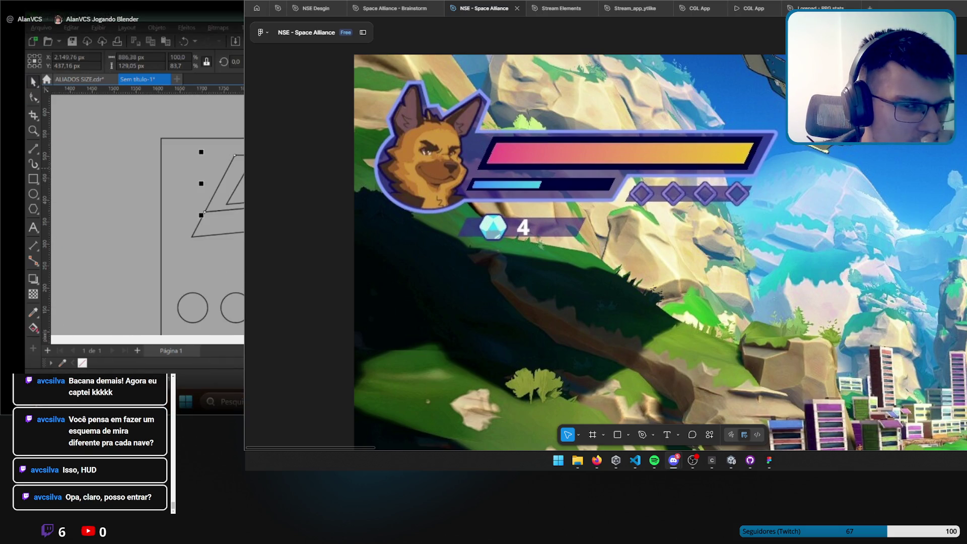
Fill the inner triangle black and give the outer slanted panel a blue fill.
{"action": "left_click", "coordinate": [92, 363]}
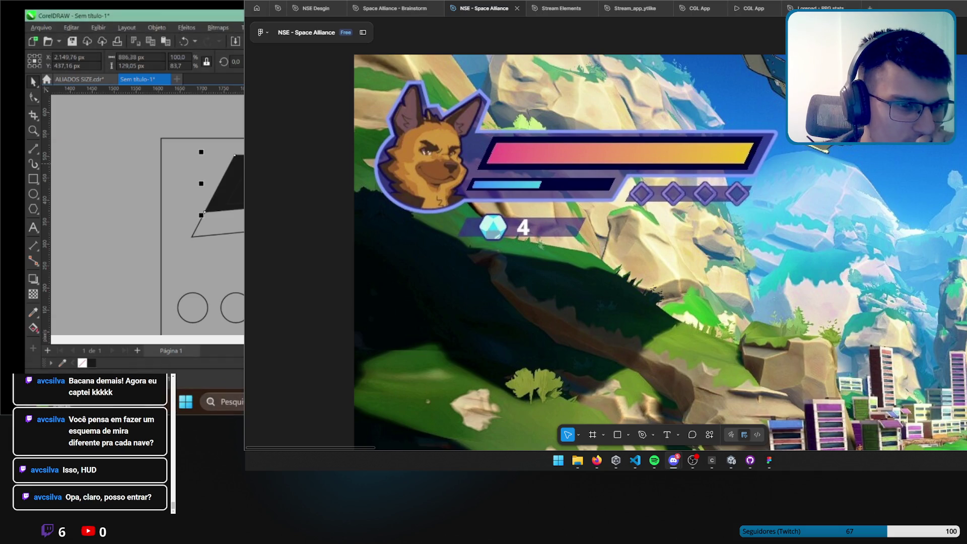
{"action": "scroll", "coordinate": [240, 207], "scroll_direction": "down", "scroll_amount": 1}
{"action": "left_click", "coordinate": [240, 207]}
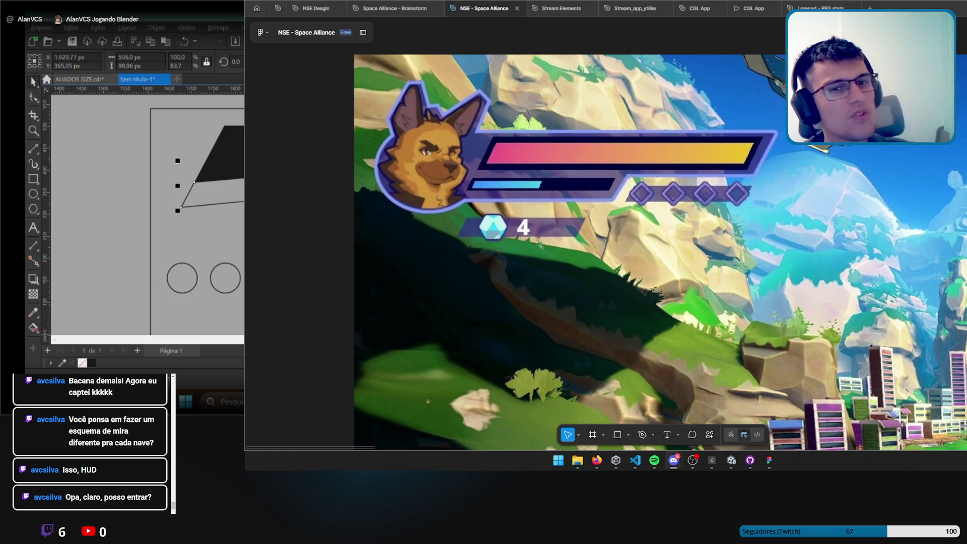
{"action": "key", "text": "F11"}
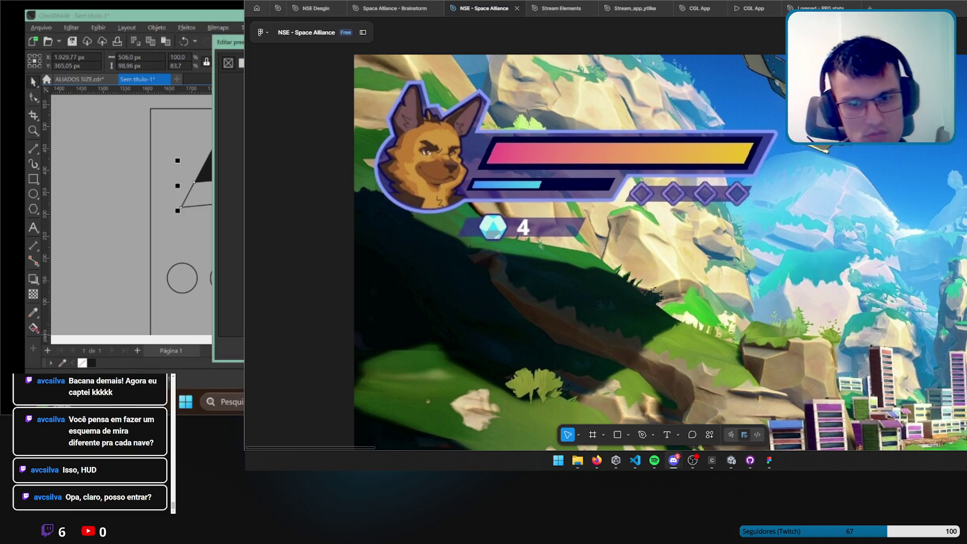
{"action": "key", "text": "Return"}
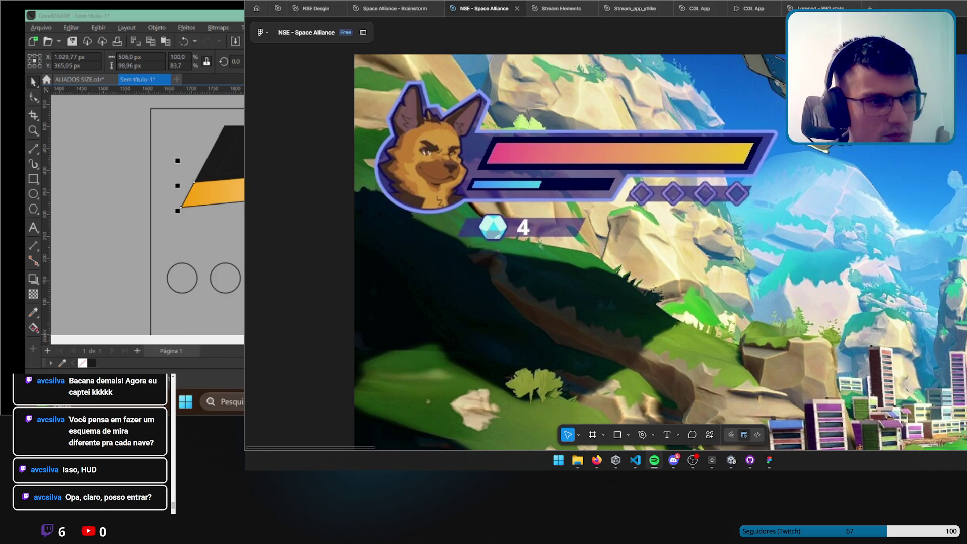
{"action": "left_click", "coordinate": [654, 462]}
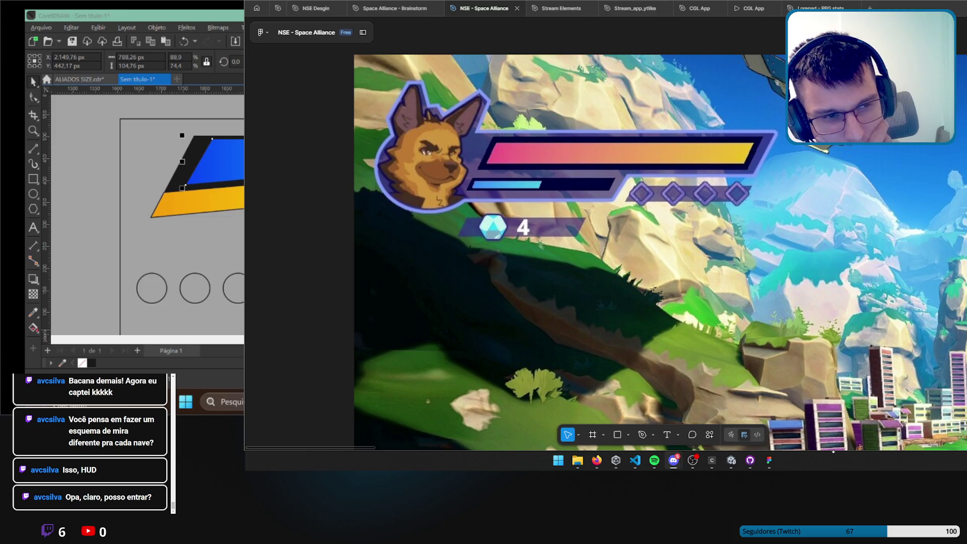
{"action": "scroll", "coordinate": [147, 214], "scroll_direction": "down", "scroll_amount": 2}
{"action": "left_click", "coordinate": [161, 227]}
{"action": "scroll", "coordinate": [147, 214], "scroll_direction": "up", "scroll_amount": 2}
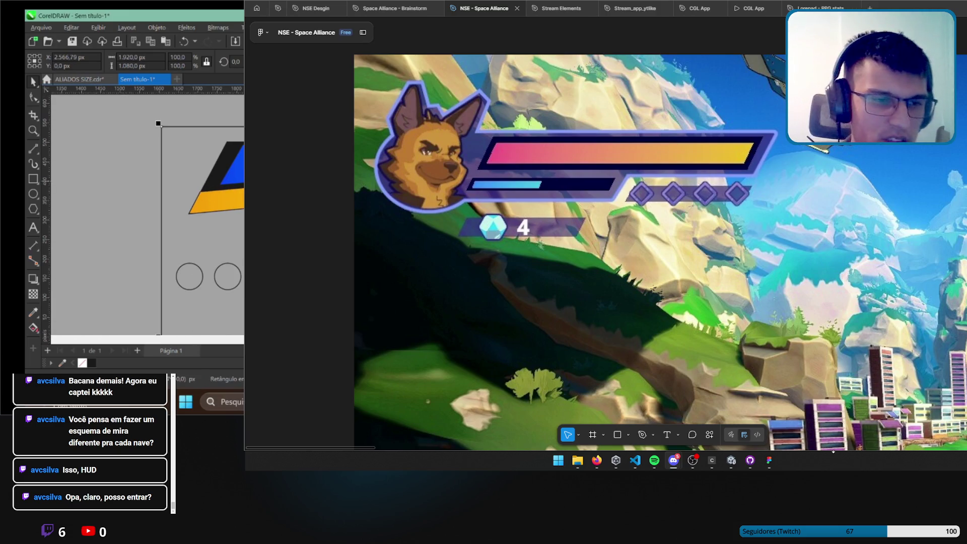
{"action": "left_click", "coordinate": [200, 194]}
{"action": "scroll", "coordinate": [200, 194], "scroll_direction": "up", "scroll_amount": 2}
{"action": "scroll", "coordinate": [202, 201], "scroll_direction": "down", "scroll_amount": 2}
{"action": "scroll", "coordinate": [201, 202], "scroll_direction": "up", "scroll_amount": 1}
{"action": "key", "text": "Escape"}
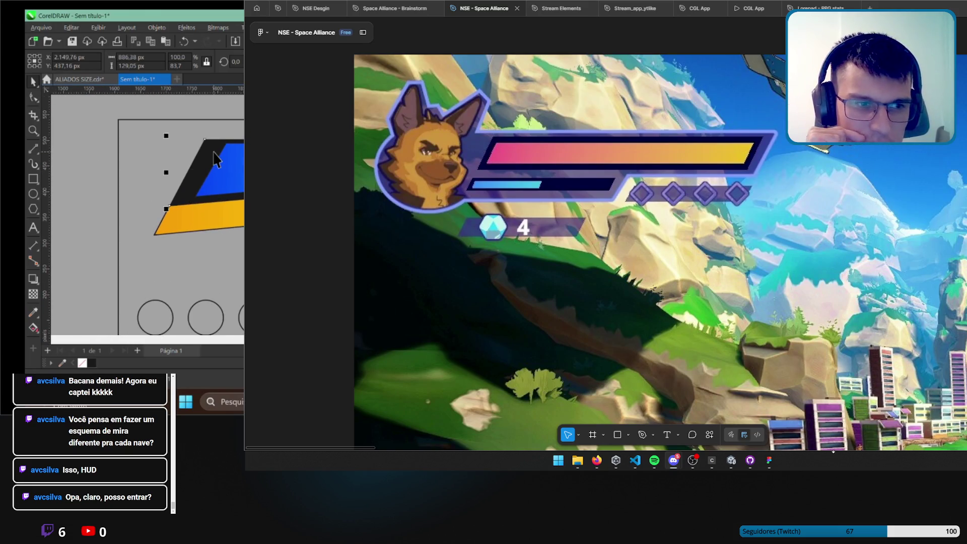
{"action": "scroll", "coordinate": [214, 158], "scroll_direction": "down", "scroll_amount": 1}
{"action": "scroll", "coordinate": [196, 187], "scroll_direction": "up", "scroll_amount": 1}
{"action": "left_click", "coordinate": [185, 164]}
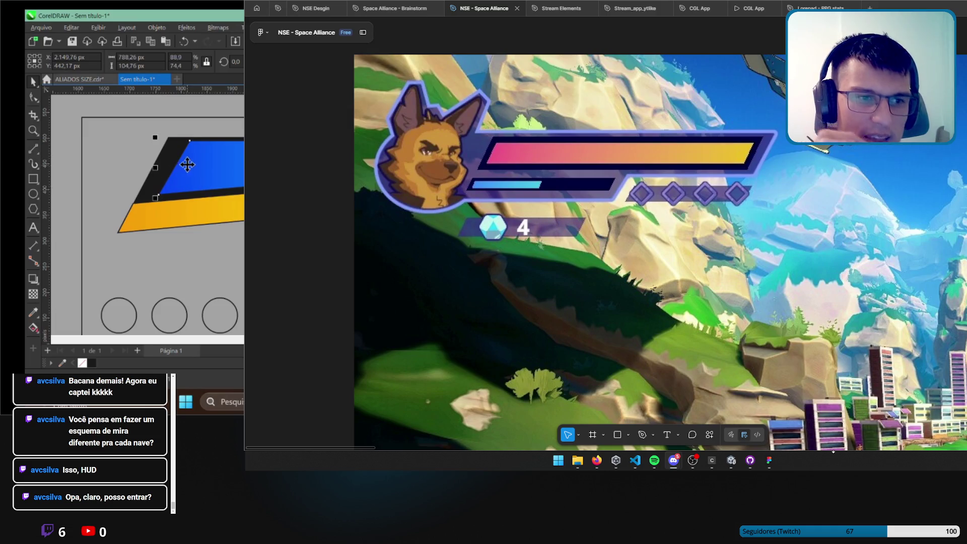
{"action": "left_click", "coordinate": [174, 153]}
{"action": "scroll", "coordinate": [175, 153], "scroll_direction": "down", "scroll_amount": 1}
{"action": "scroll", "coordinate": [161, 156], "scroll_direction": "up", "scroll_amount": 1}
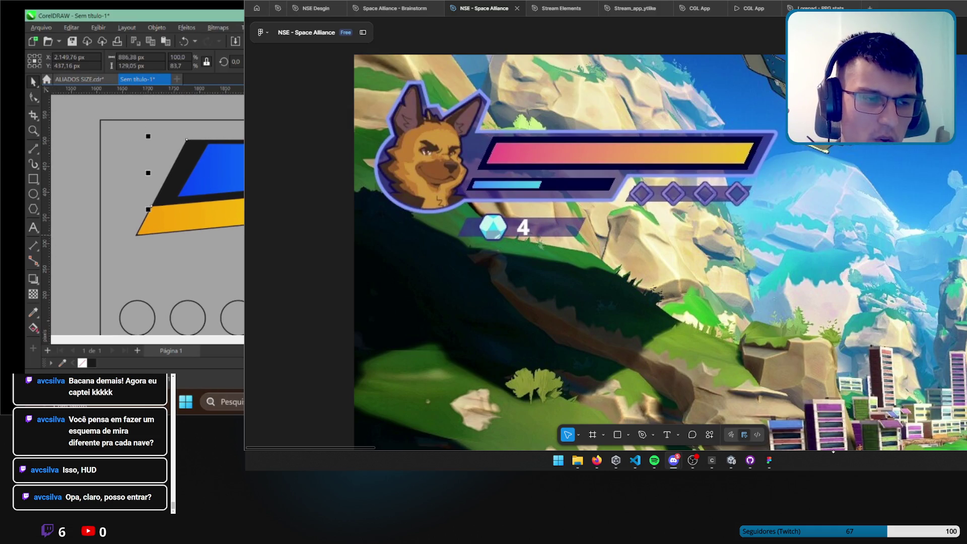
{"action": "key", "text": "F11"}
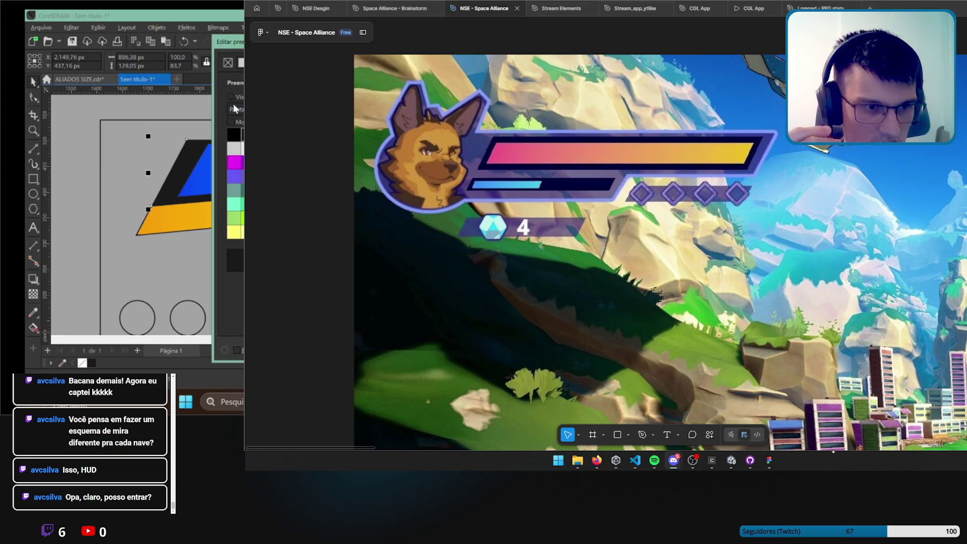
{"action": "key", "text": "Escape"}
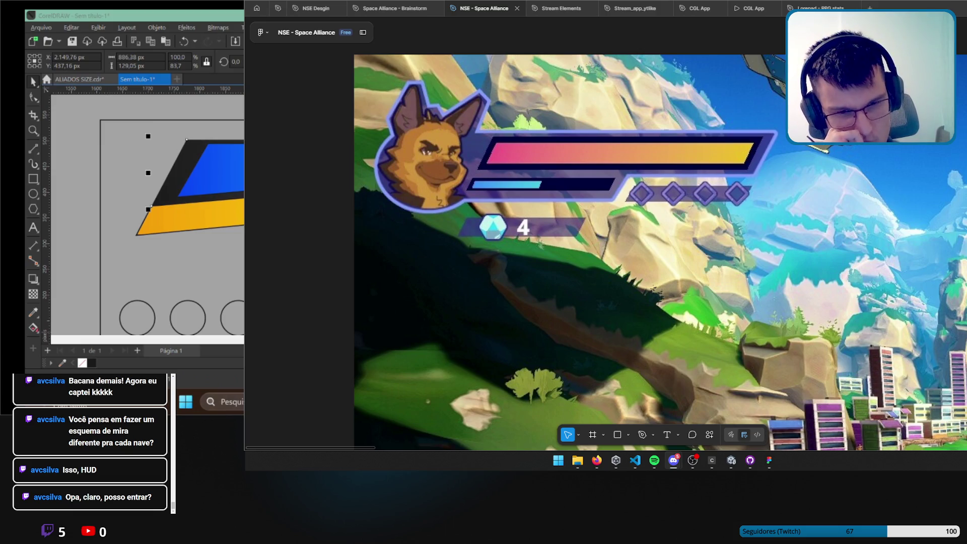
{"action": "key", "text": "Tab"}
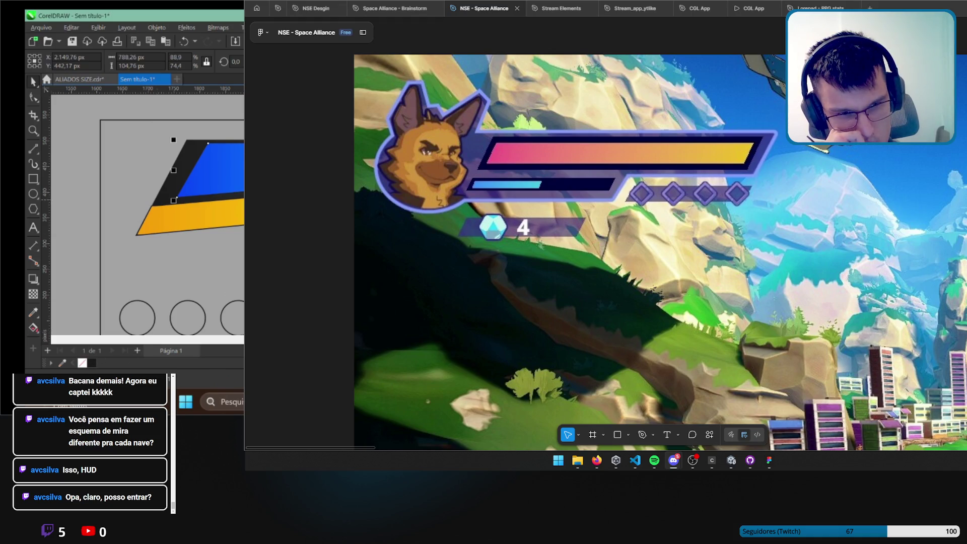
{"action": "scroll", "coordinate": [146, 212], "scroll_direction": "down", "scroll_amount": 2}
{"action": "key", "text": "Escape"}
{"action": "scroll", "coordinate": [146, 212], "scroll_direction": "up", "scroll_amount": 2}
{"action": "key", "text": "Tab"}
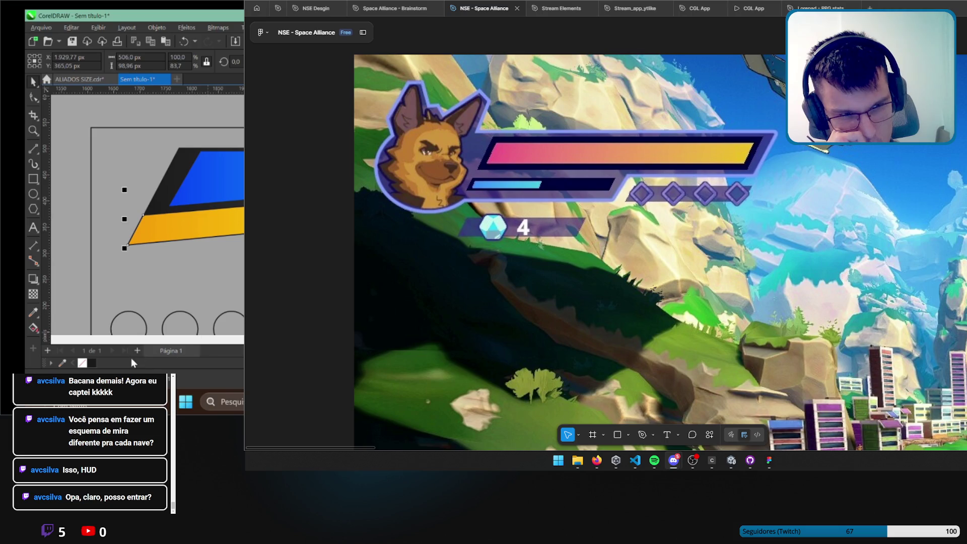
Scale a copy of the yellow strip to 86.2% and fill it red.
{"action": "scroll", "coordinate": [241, 226], "scroll_direction": "up", "scroll_amount": 1}
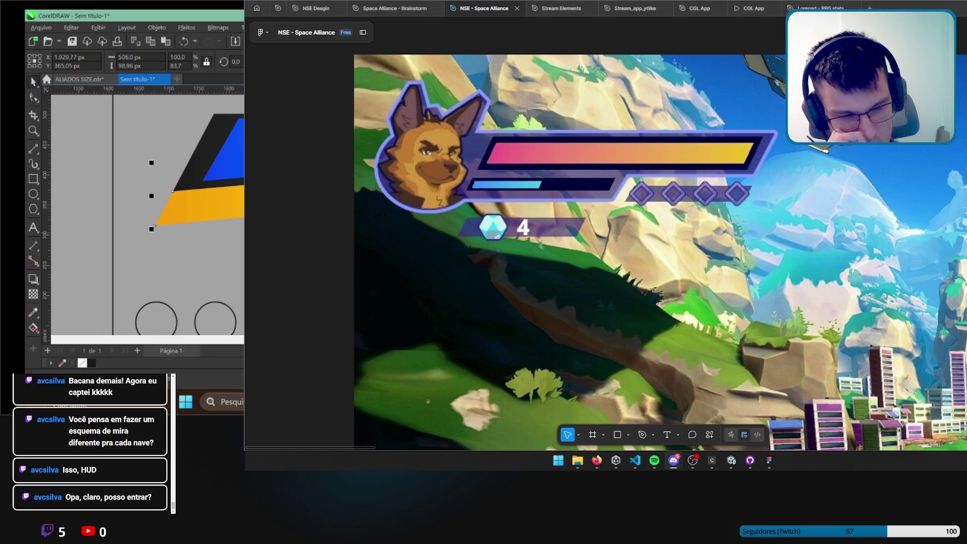
{"action": "scroll", "coordinate": [147, 216], "scroll_direction": "up", "scroll_amount": 1}
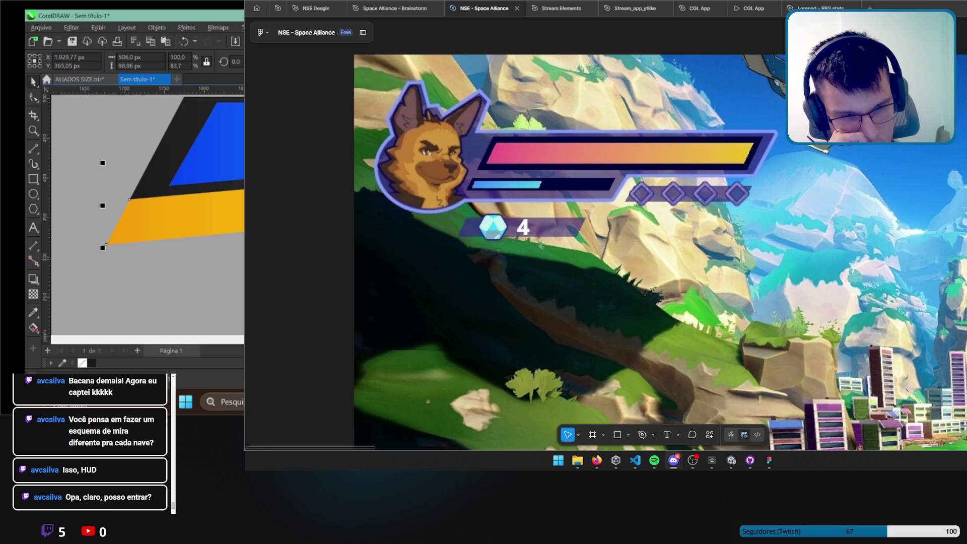
{"action": "left_click_drag", "start_coordinate": [102, 247], "coordinate": [130, 243]}
{"action": "scroll", "coordinate": [146, 212], "scroll_direction": "right", "scroll_amount": 2}
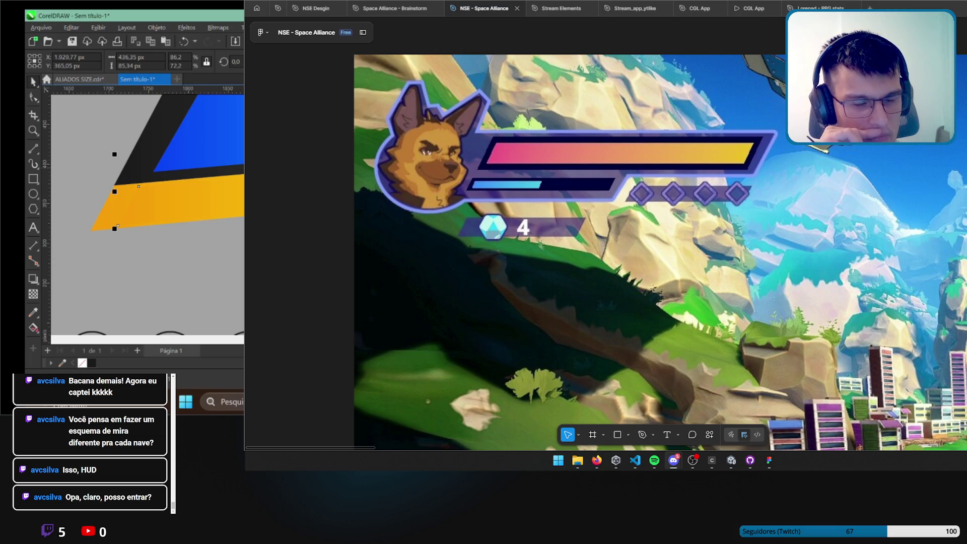
{"action": "key", "text": "F11"}
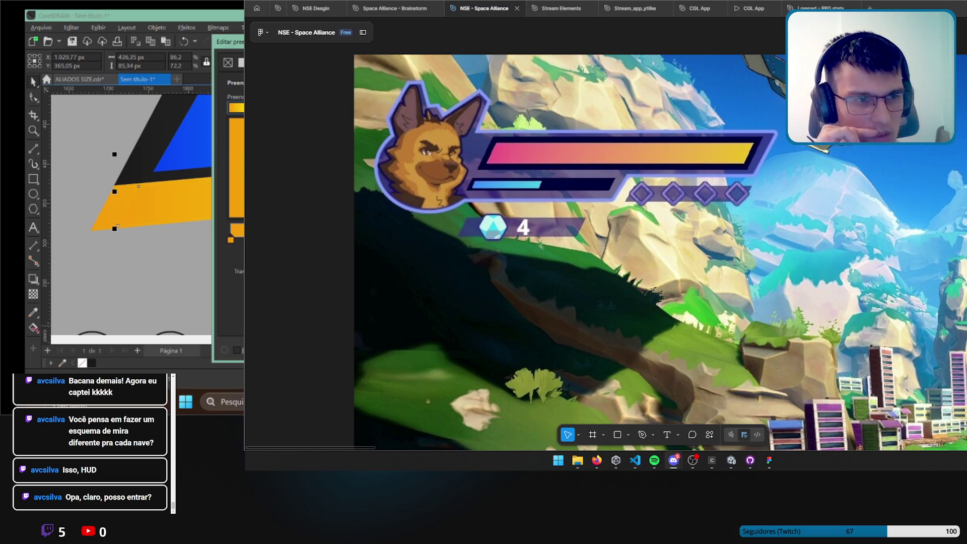
{"action": "key", "text": "Escape"}
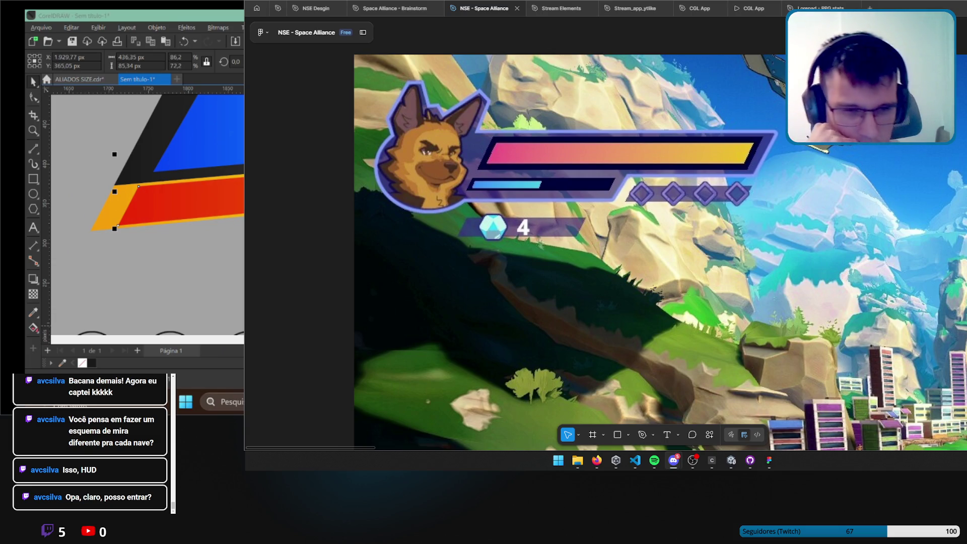
{"action": "key", "text": "Escape"}
Draw a black-filled hexagon and move it onto the panel's left end.
{"action": "scroll", "coordinate": [146, 212], "scroll_direction": "down", "scroll_amount": 3}
{"action": "scroll", "coordinate": [147, 212], "scroll_direction": "up", "scroll_amount": 2}
{"action": "scroll", "coordinate": [146, 212], "scroll_direction": "down", "scroll_amount": 2}
{"action": "scroll", "coordinate": [146, 211], "scroll_direction": "up", "scroll_amount": 3}
{"action": "scroll", "coordinate": [234, 199], "scroll_direction": "up", "scroll_amount": 2}
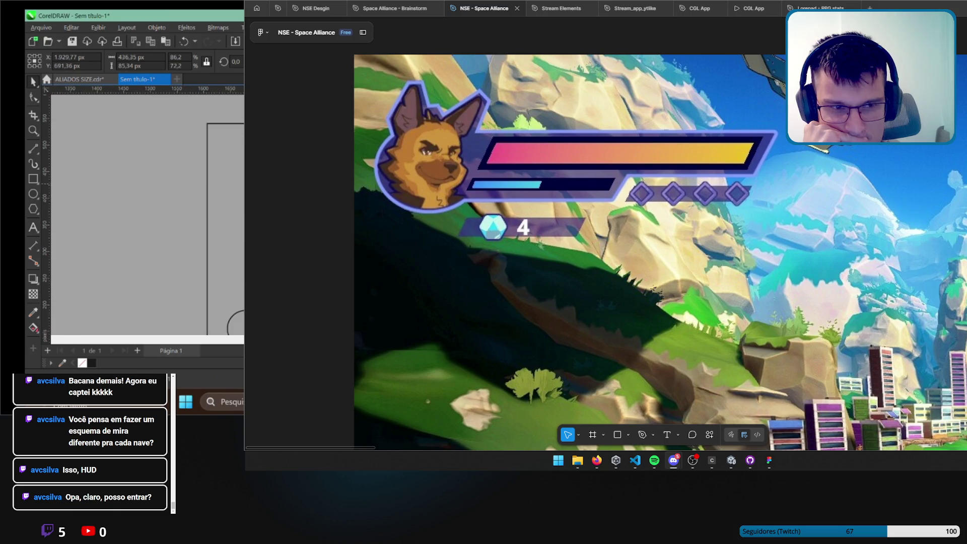
{"action": "left_click", "coordinate": [33, 208]}
{"action": "left_click_drag", "start_coordinate": [183, 124], "coordinate": [259, 215]}
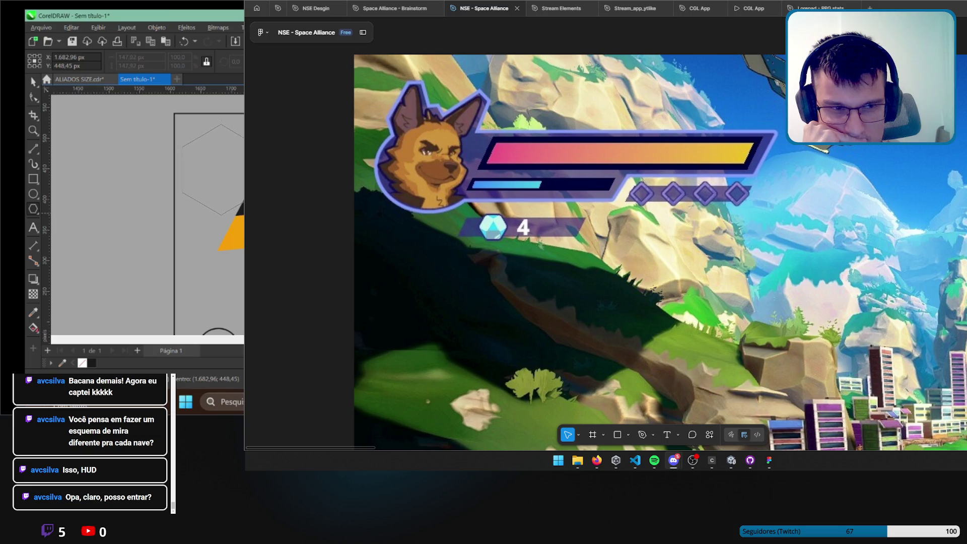
{"action": "left_click", "coordinate": [31, 83]}
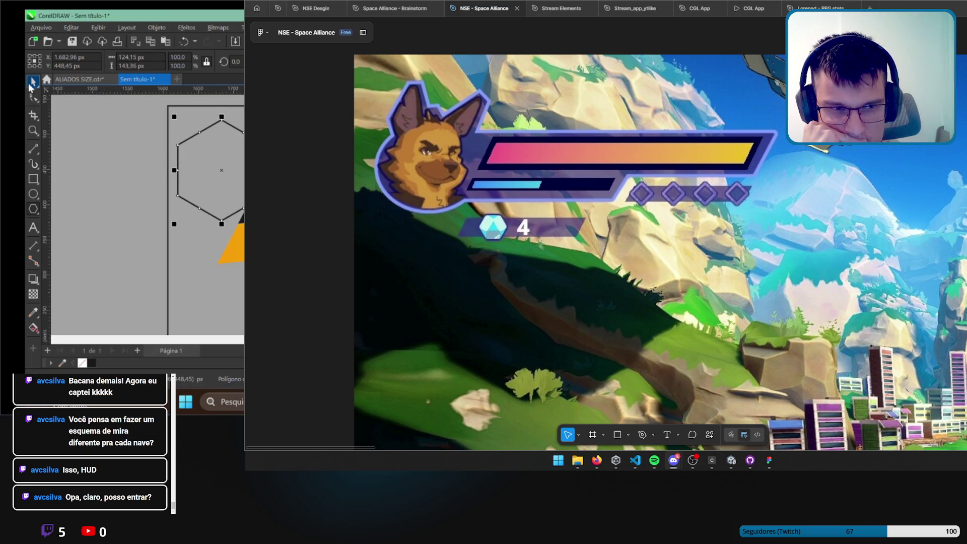
{"action": "left_click", "coordinate": [92, 363]}
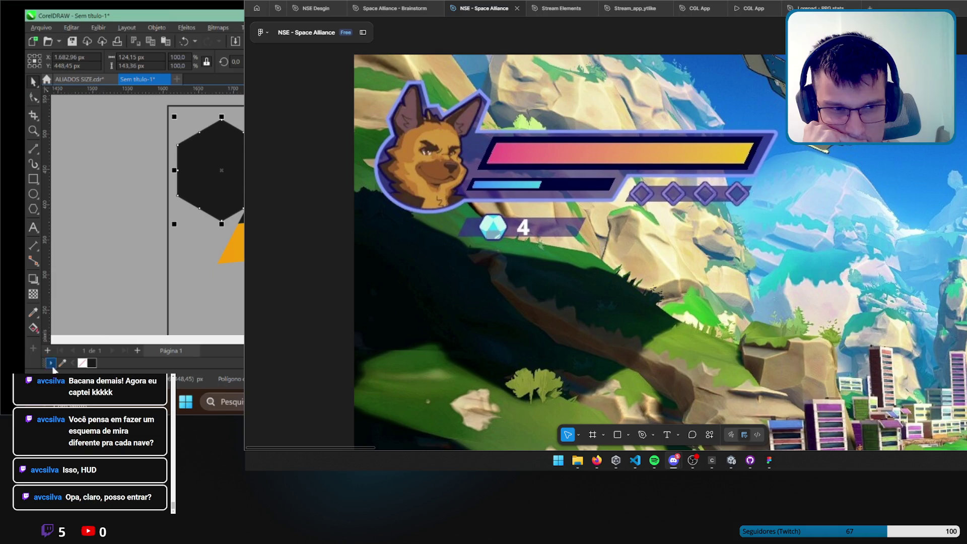
{"action": "scroll", "coordinate": [231, 166], "scroll_direction": "up", "scroll_amount": 1}
{"action": "mouse_move", "coordinate": [229, 197]}
{"action": "left_mouse_down"}
{"action": "mouse_move", "coordinate": [231, 234]}
{"action": "mouse_move", "coordinate": [224, 224]}
{"action": "left_mouse_up"}
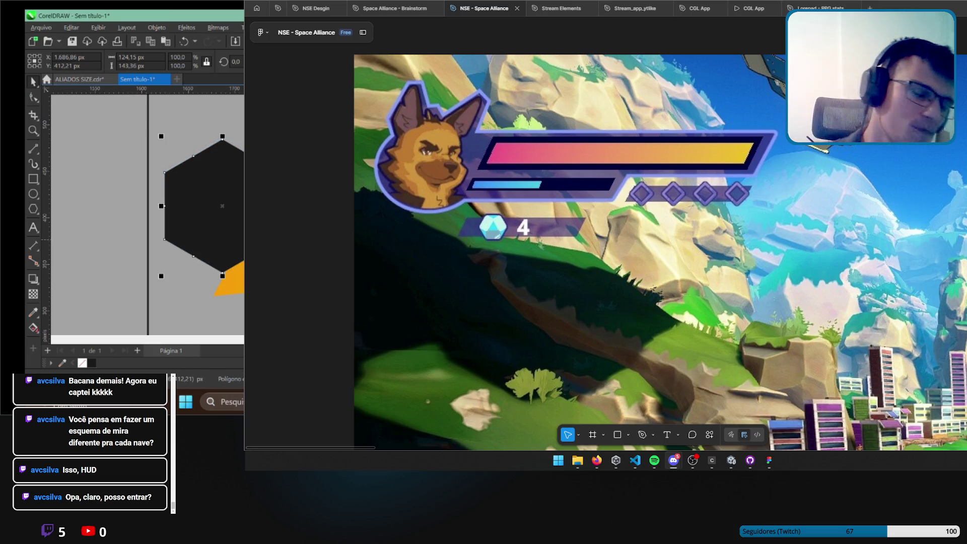
{"action": "scroll", "coordinate": [201, 201], "scroll_direction": "down", "scroll_amount": 1}
{"action": "scroll", "coordinate": [202, 202], "scroll_direction": "down", "scroll_amount": 2}
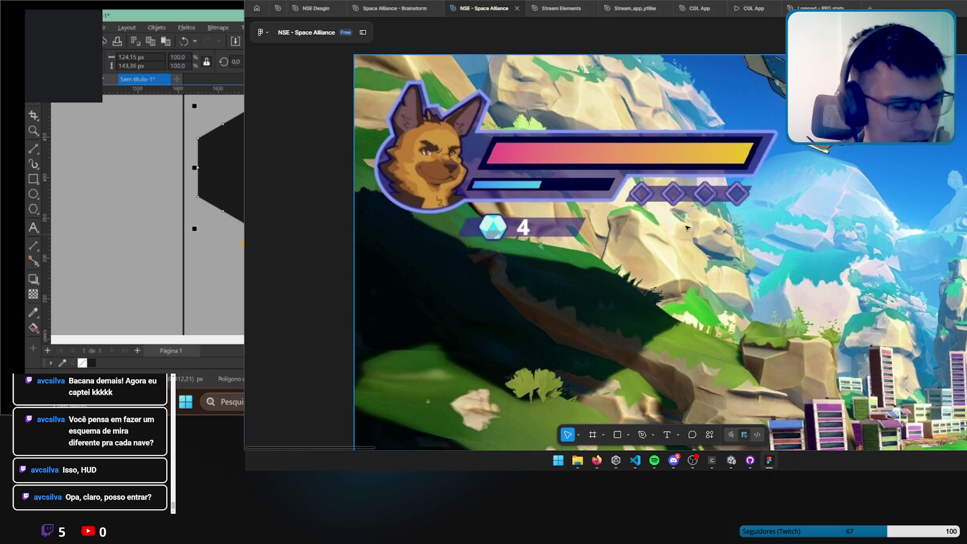
{"action": "scroll", "coordinate": [670, 315], "scroll_direction": "down", "scroll_amount": 10}
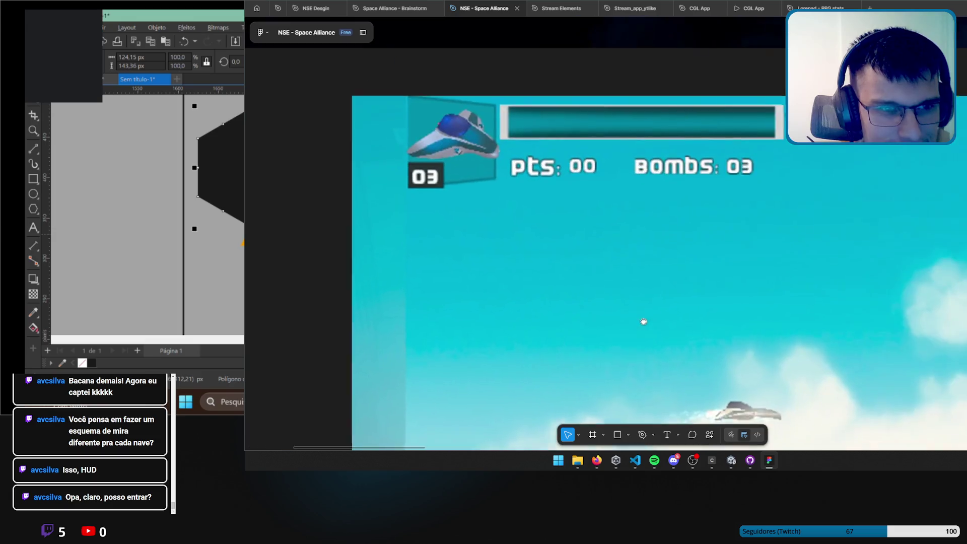
Bring the scr_gameplay pts-and-bombs HUD into view with the Layers panel expanded.
{"action": "left_click_drag", "start_coordinate": [644, 321], "coordinate": [611, 377]}
{"action": "scroll", "coordinate": [454, 213], "scroll_direction": "up", "scroll_amount": 4}
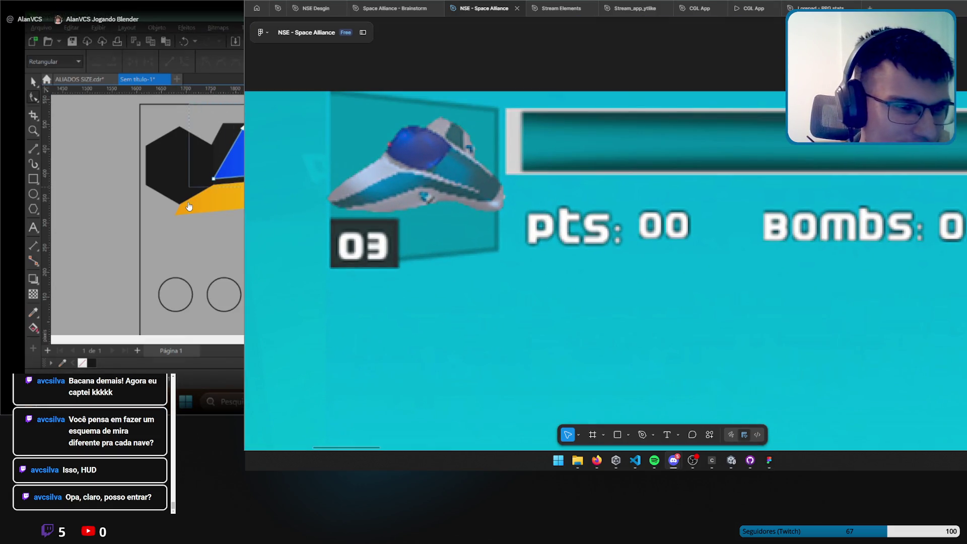
{"action": "left_click", "coordinate": [103, 132]}
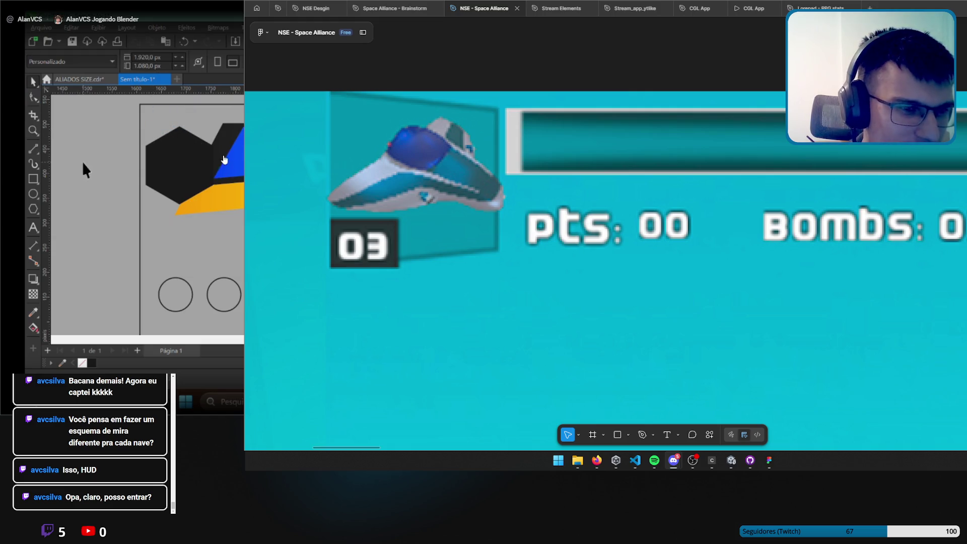
{"action": "left_click", "coordinate": [665, 193]}
{"action": "scroll", "coordinate": [665, 193], "scroll_direction": "down", "scroll_amount": 5}
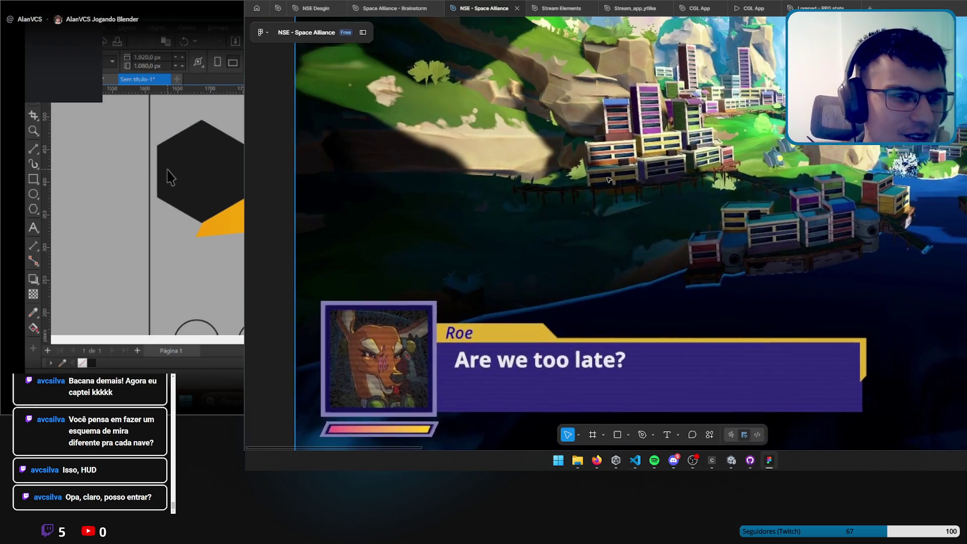
{"action": "scroll", "coordinate": [675, 287], "scroll_direction": "up", "scroll_amount": 5}
{"action": "scroll", "coordinate": [484, 150], "scroll_direction": "up", "scroll_amount": 10}
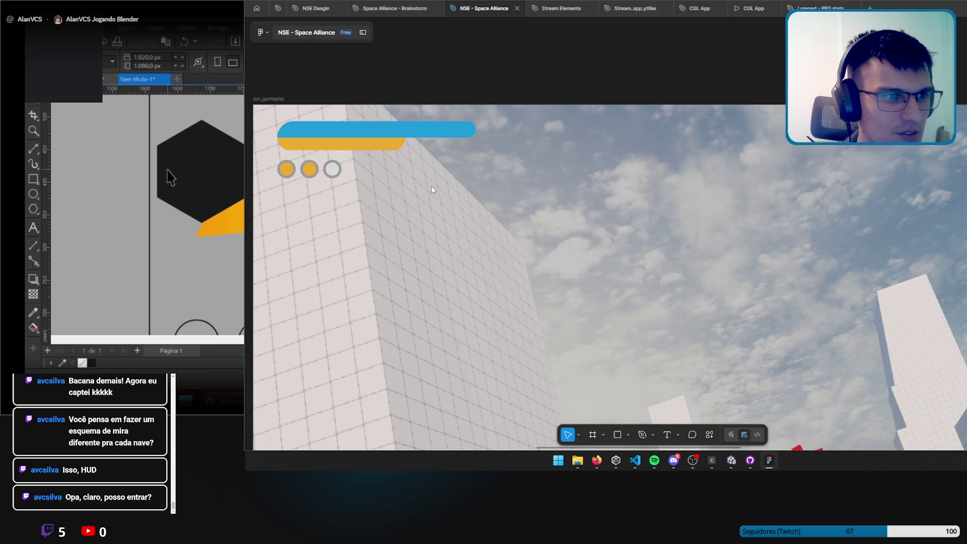
{"action": "left_click", "coordinate": [362, 32]}
{"action": "scroll", "coordinate": [534, 136], "scroll_direction": "up", "scroll_amount": 2}
{"action": "scroll", "coordinate": [554, 202], "scroll_direction": "down", "scroll_amount": 2}
Duplicate the bars group inside left_items and hide the copy.
{"action": "left_click", "coordinate": [270, 320]}
{"action": "left_click", "coordinate": [289, 322]}
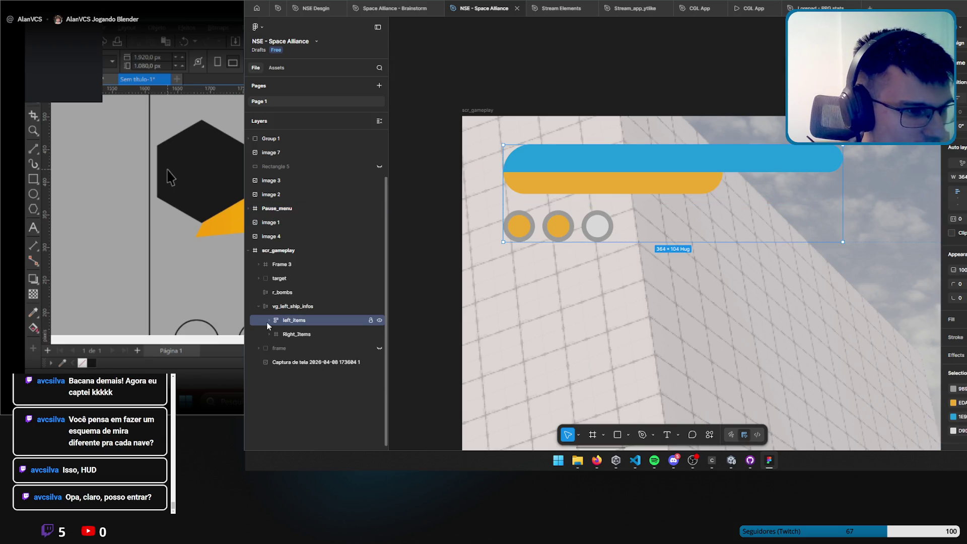
{"action": "left_click", "coordinate": [270, 320]}
{"action": "left_click", "coordinate": [304, 335]}
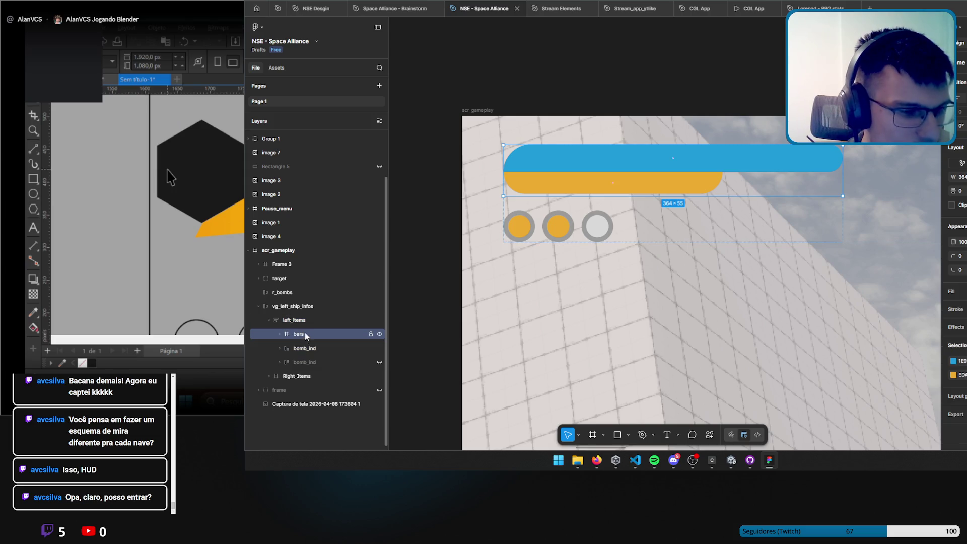
{"action": "key", "text": "ctrl+d"}
{"action": "left_click", "coordinate": [379, 348]}
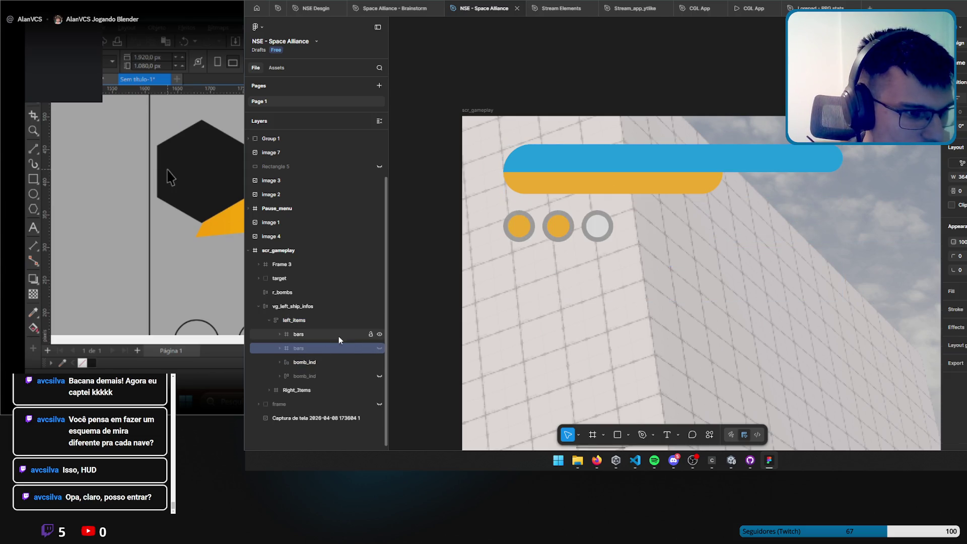
Delete the original blue and orange bar rectangles from the bars group.
{"action": "left_click", "coordinate": [281, 334]}
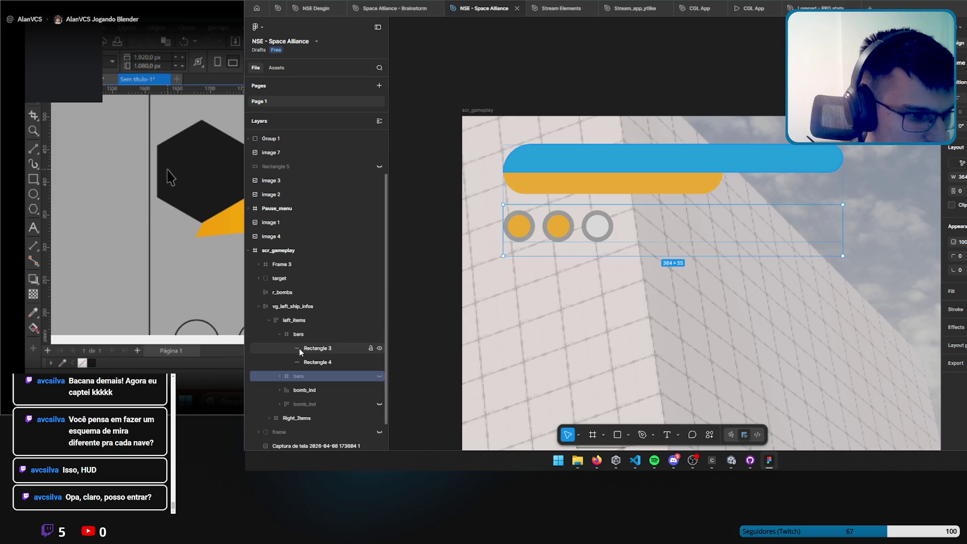
{"action": "left_click", "coordinate": [296, 337]}
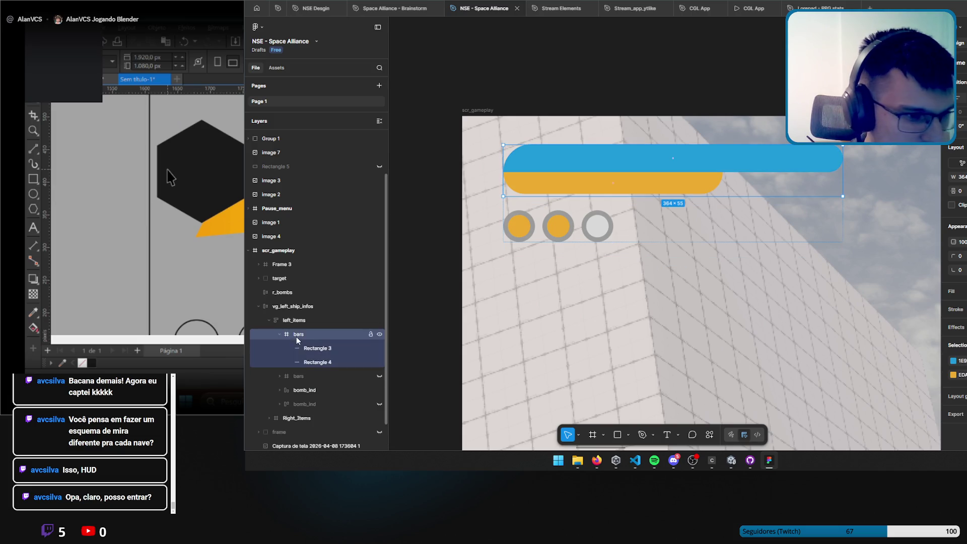
{"action": "left_click", "coordinate": [319, 359]}
{"action": "left_click", "coordinate": [319, 352], "text": "shift"}
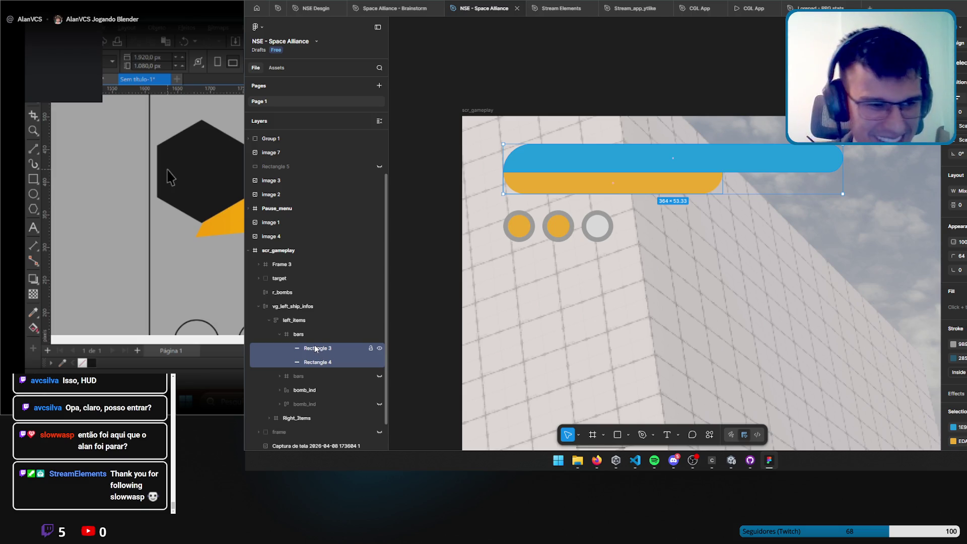
{"action": "key", "text": "Delete"}
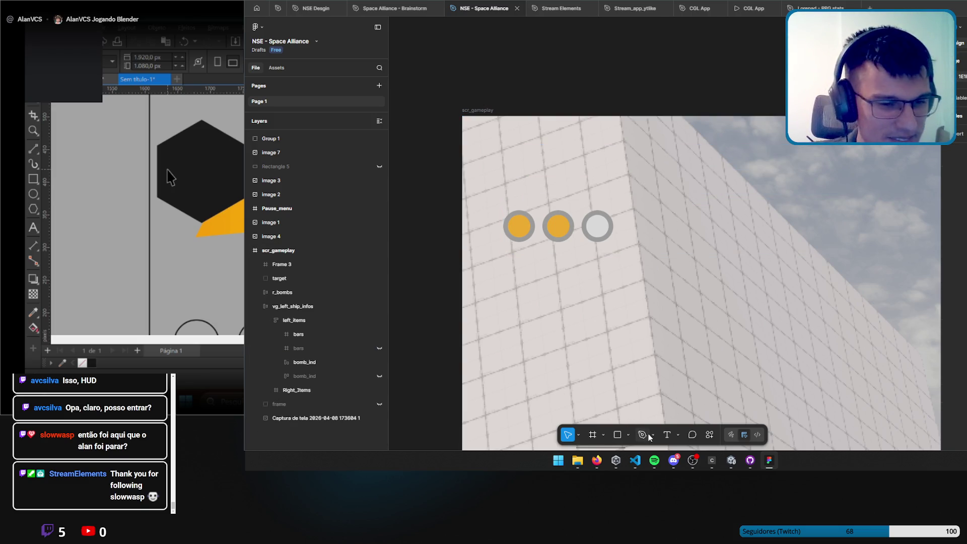
{"action": "key", "text": "p"}
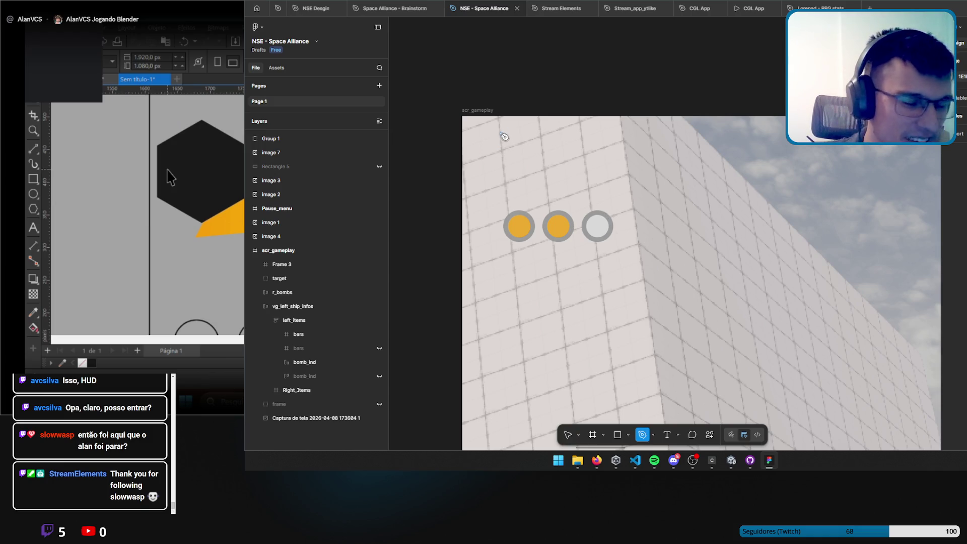
{"action": "left_click", "coordinate": [689, 464]}
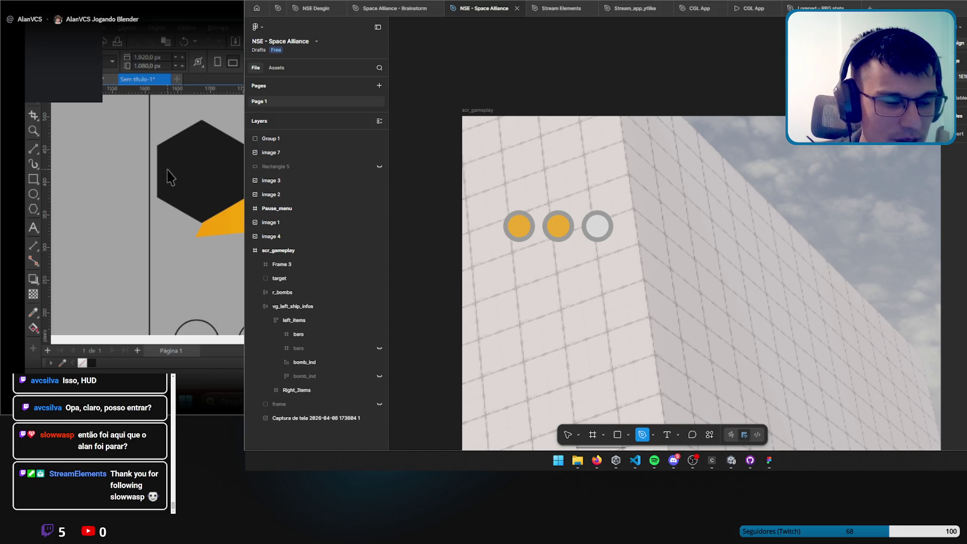
Pen-draw a closed four-cornered slanted panel above the bomb indicators and add a fill.
{"action": "left_click", "coordinate": [502, 135]}
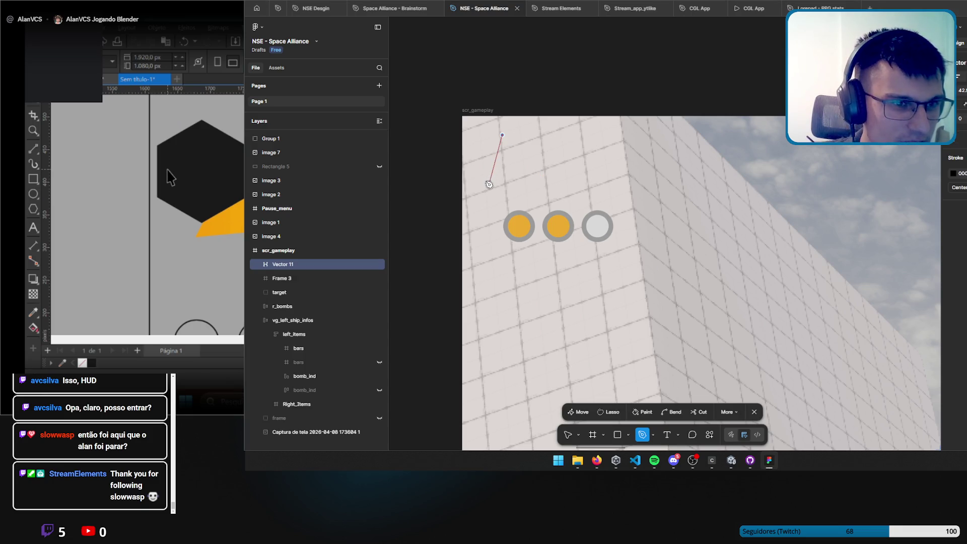
{"action": "left_click", "coordinate": [485, 198]}
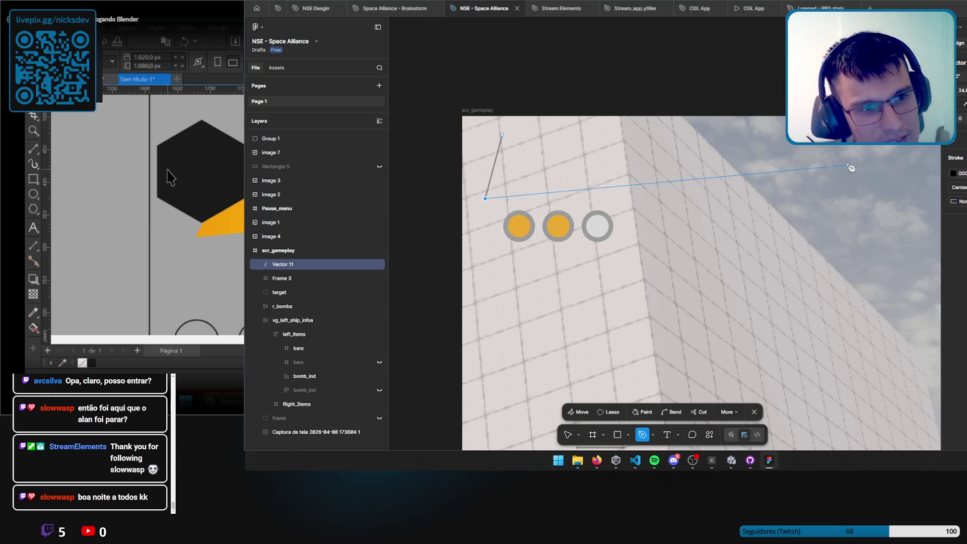
{"action": "left_click", "coordinate": [486, 200]}
{"action": "key", "text": "Delete"}
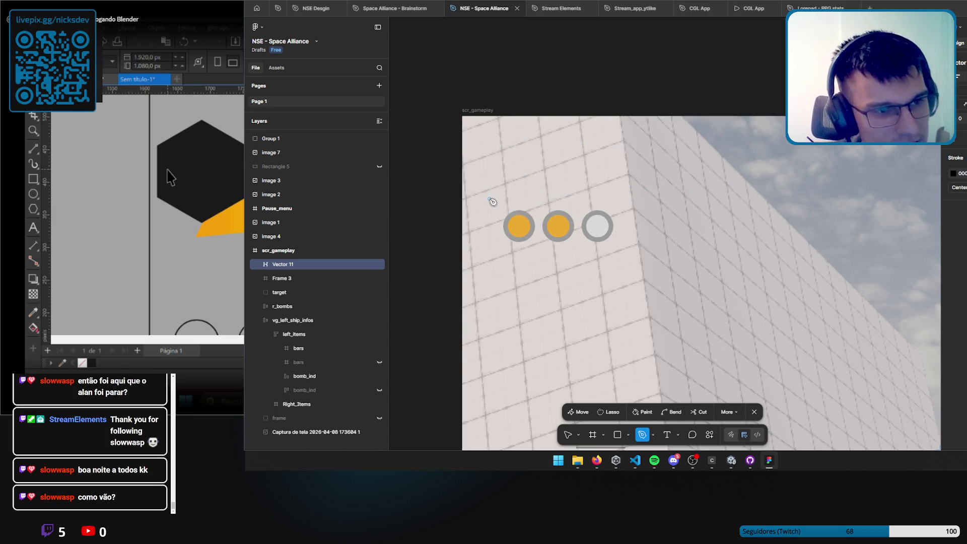
{"action": "left_click", "coordinate": [486, 196]}
{"action": "left_click", "coordinate": [502, 134]}
{"action": "left_click", "coordinate": [804, 134]}
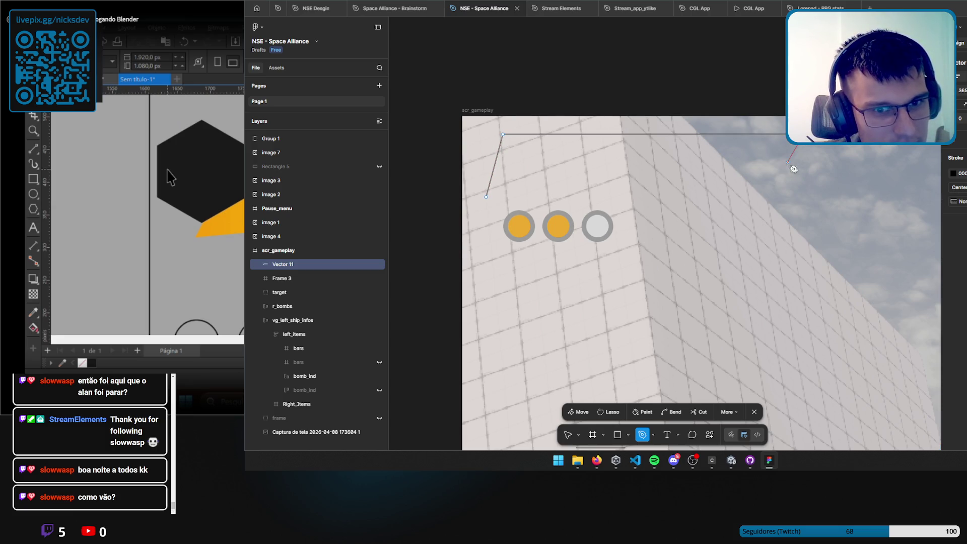
{"action": "left_click", "coordinate": [790, 158]}
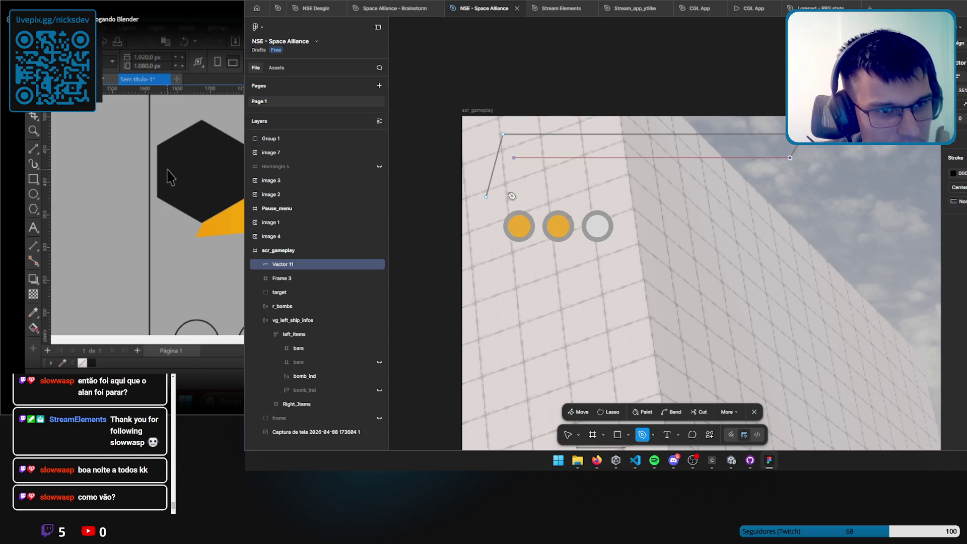
{"action": "left_click", "coordinate": [487, 197]}
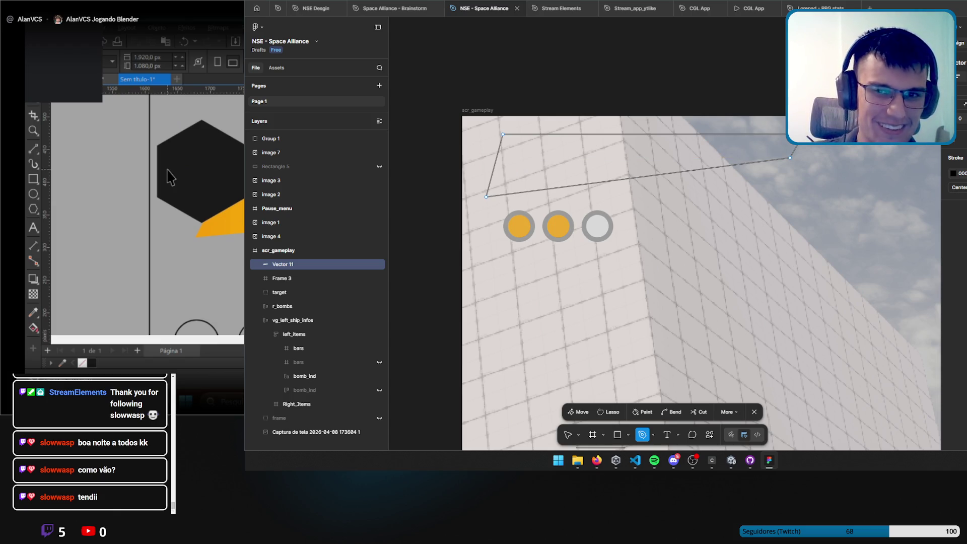
{"action": "left_click", "coordinate": [959, 141]}
{"action": "left_click", "coordinate": [953, 156]}
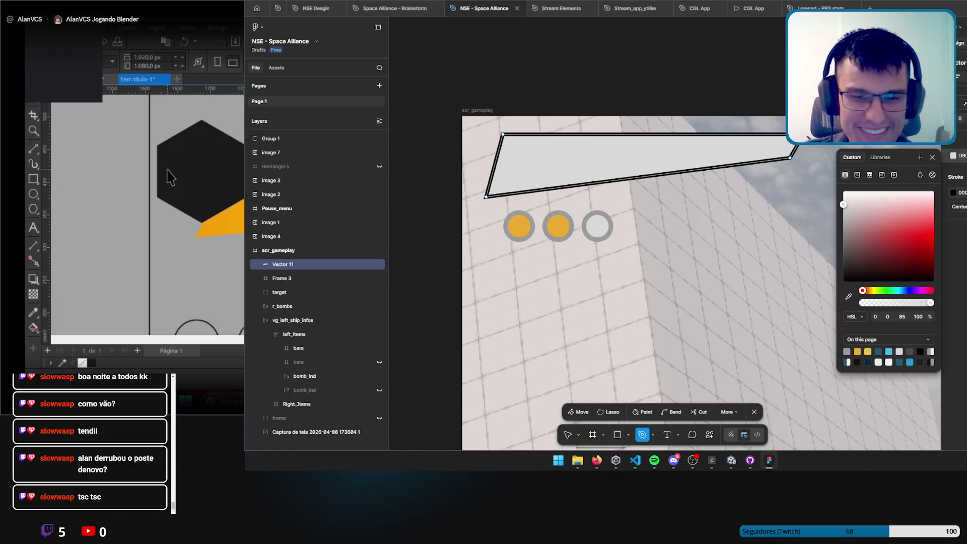
Change the slanted panel's fill to a linear gradient running horizontally across it.
{"action": "left_click", "coordinate": [950, 177]}
{"action": "left_click", "coordinate": [953, 156]}
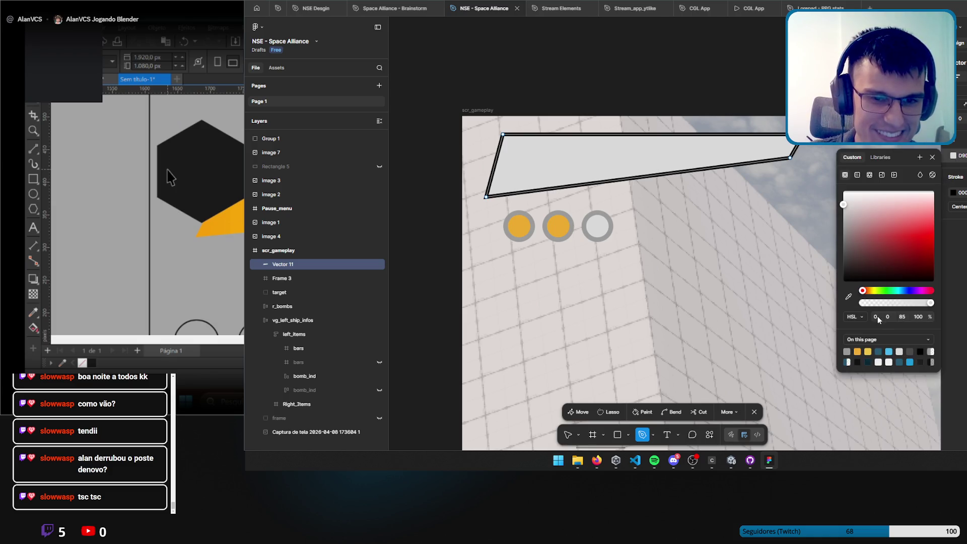
{"action": "left_click", "coordinate": [889, 352]}
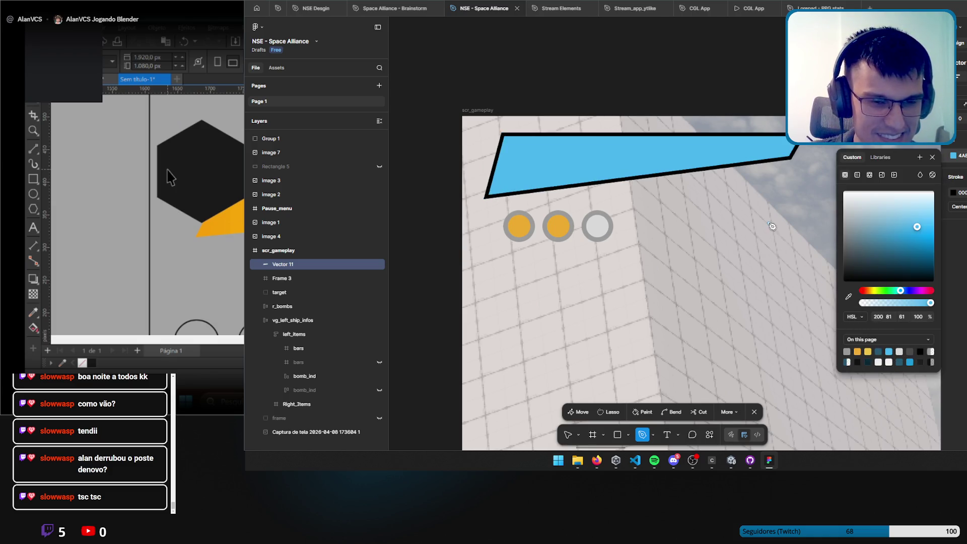
{"action": "left_click", "coordinate": [857, 175]}
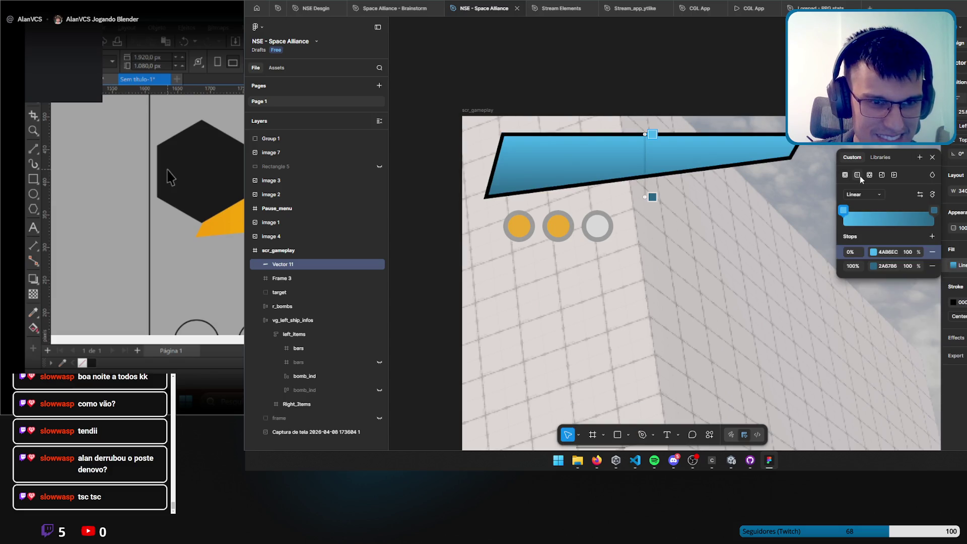
{"action": "mouse_move", "coordinate": [653, 196]}
{"action": "left_mouse_down"}
{"action": "mouse_move", "coordinate": [502, 194]}
{"action": "mouse_move", "coordinate": [495, 166]}
{"action": "left_mouse_up"}
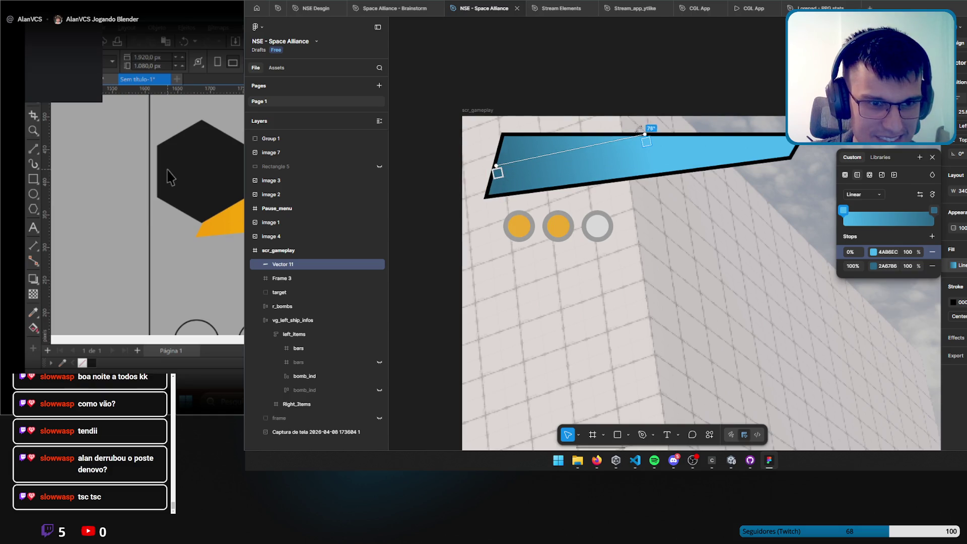
{"action": "left_click_drag", "start_coordinate": [645, 135], "coordinate": [797, 146]}
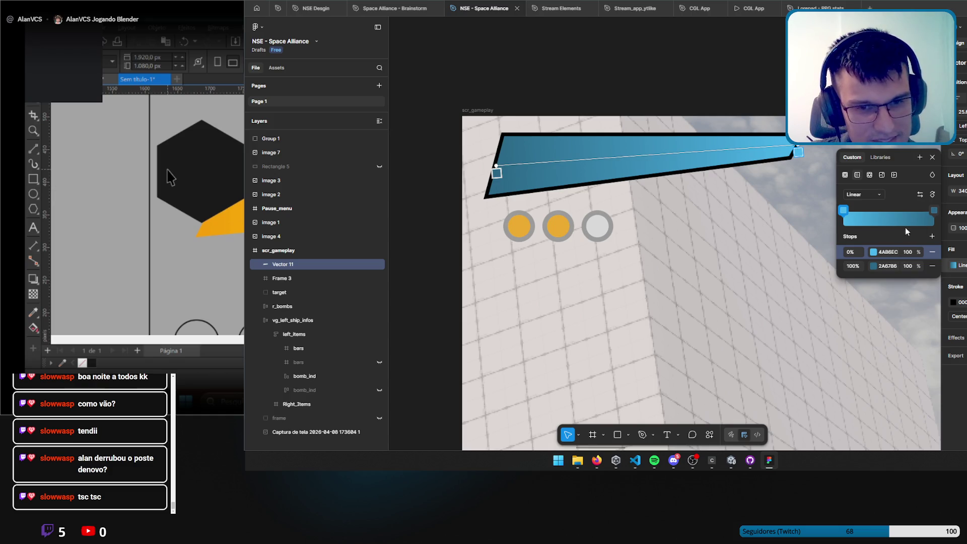
Set the gradient stops to deep blue 4A6AEC and light blue 4AB6EC, and fine-tune its endpoints.
{"action": "left_click", "coordinate": [920, 194]}
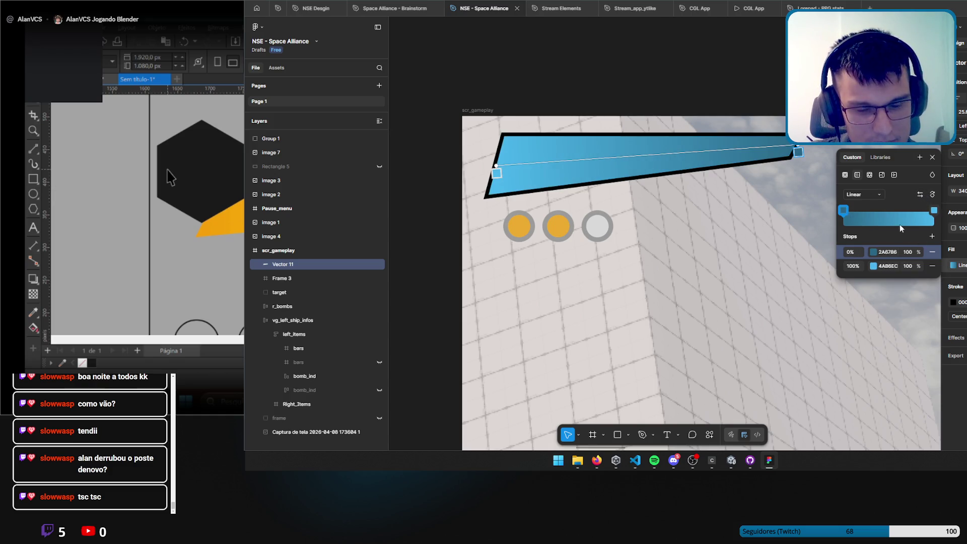
{"action": "left_click", "coordinate": [844, 210]}
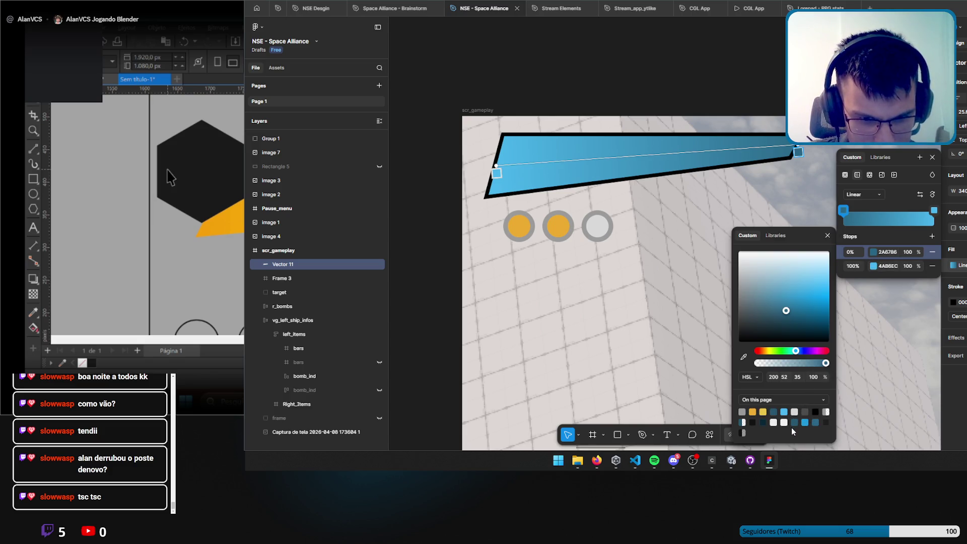
{"action": "left_click_drag", "start_coordinate": [786, 310], "coordinate": [782, 314]}
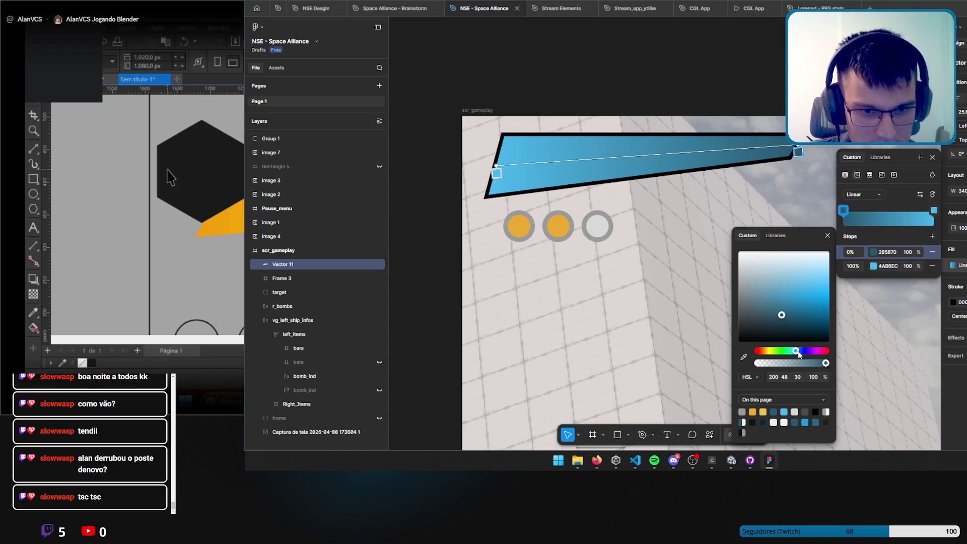
{"action": "left_click", "coordinate": [786, 412]}
{"action": "left_click_drag", "start_coordinate": [795, 353], "coordinate": [802, 353]}
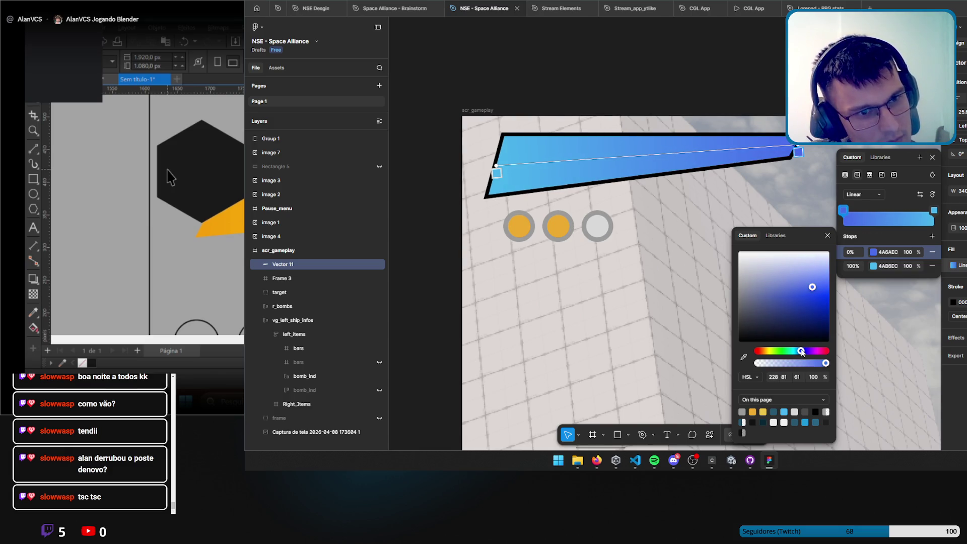
{"action": "left_click", "coordinate": [920, 195]}
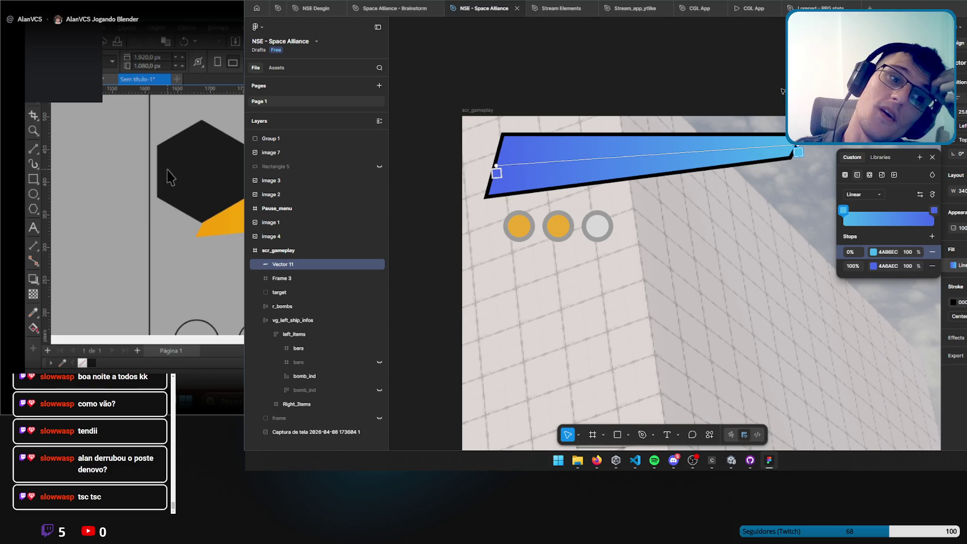
{"action": "left_click_drag", "start_coordinate": [796, 146], "coordinate": [794, 148]}
{"action": "left_click_drag", "start_coordinate": [496, 166], "coordinate": [495, 161]}
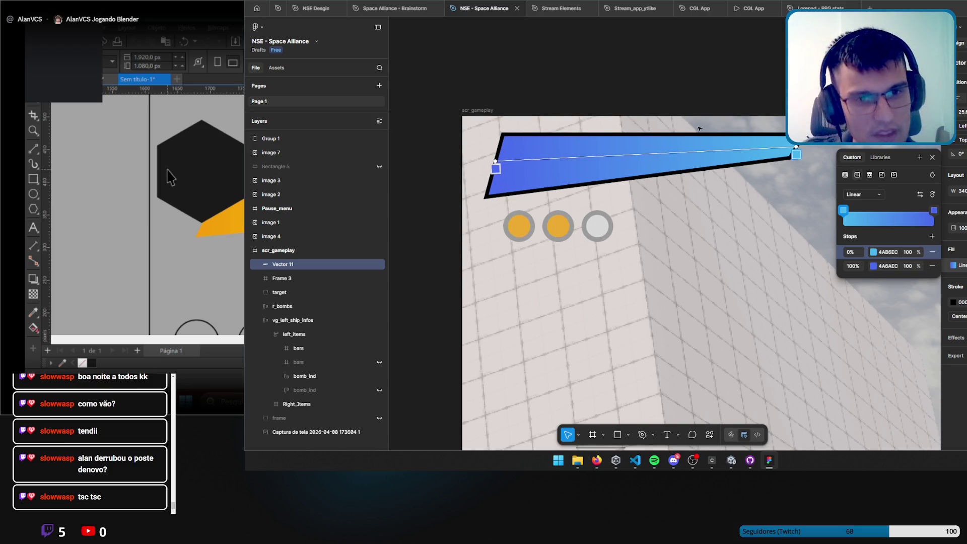
{"action": "key", "text": "Return"}
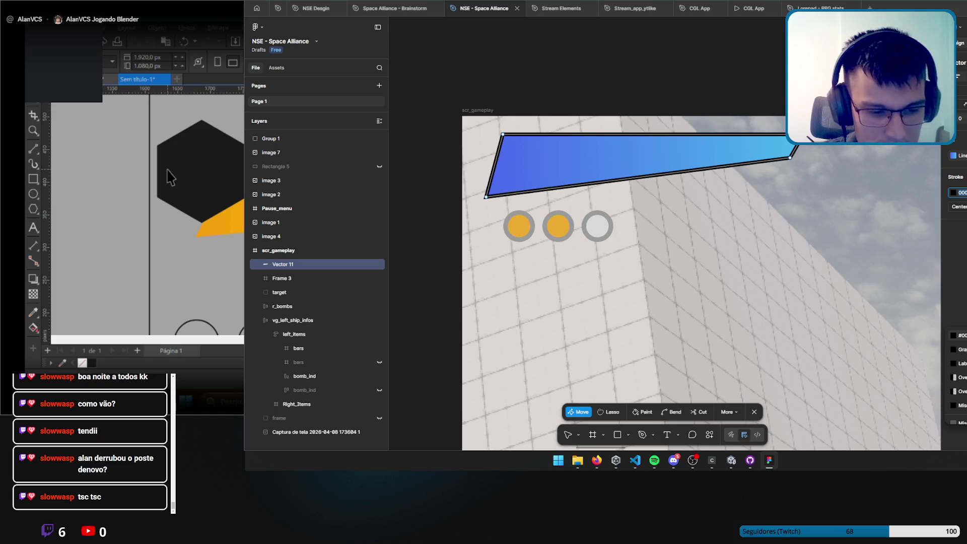
Change the panel's outline colour to 222.
{"action": "type", "text": "222"}
{"action": "key", "text": "Return"}
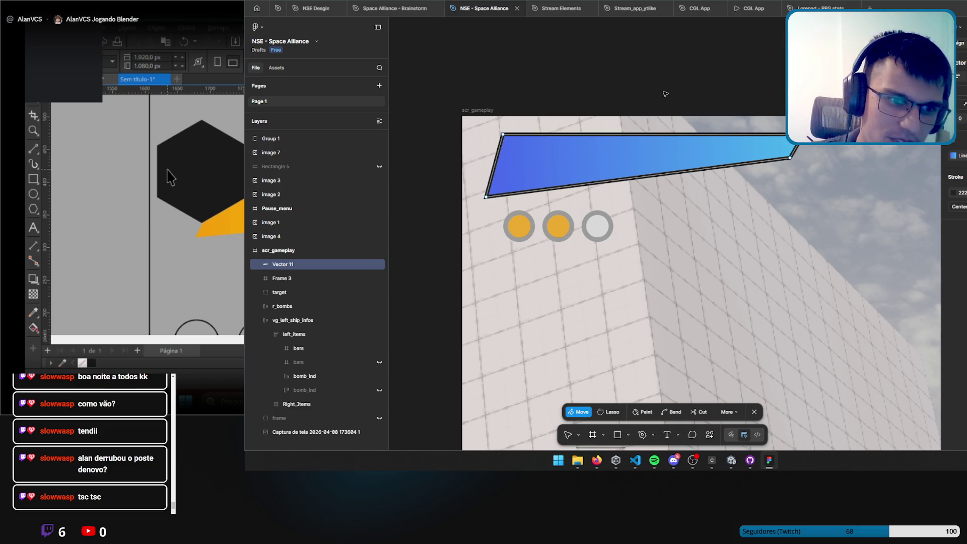
{"action": "key", "text": "Escape"}
{"action": "key", "text": "Escape"}
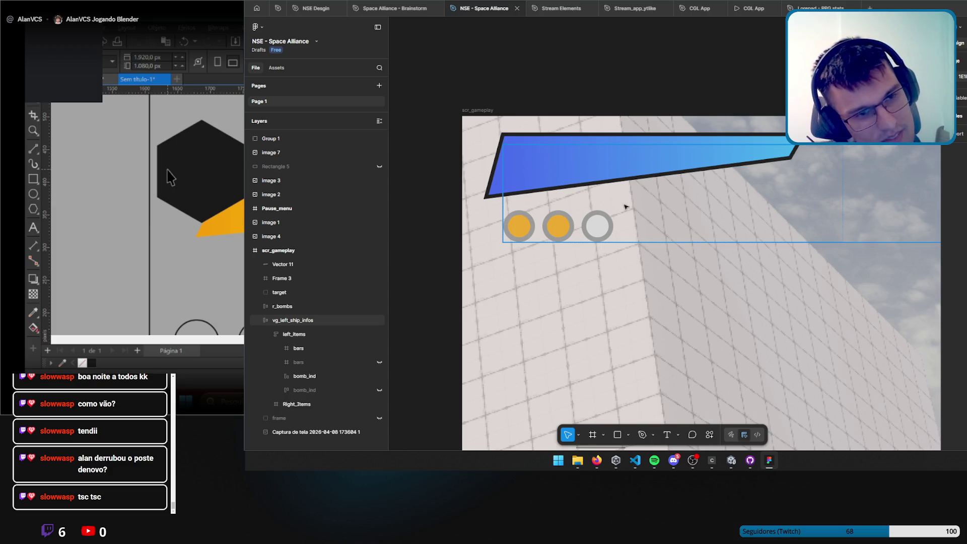
{"action": "key", "text": "p"}
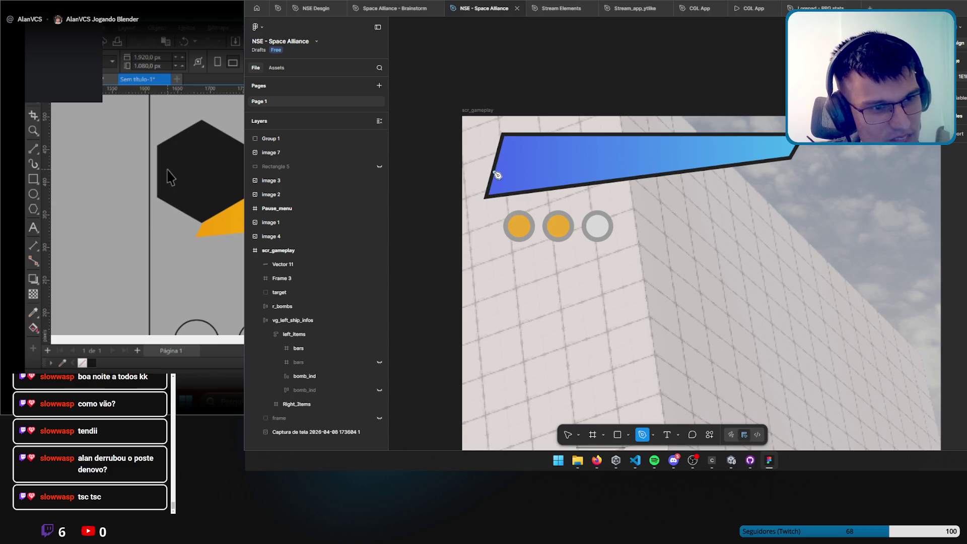
In CorelDRAW, draw a diagonal line up-right from the black panel's bottom corner.
{"action": "key", "text": "alt+Tab"}
{"action": "key", "text": "alt+Tab"}
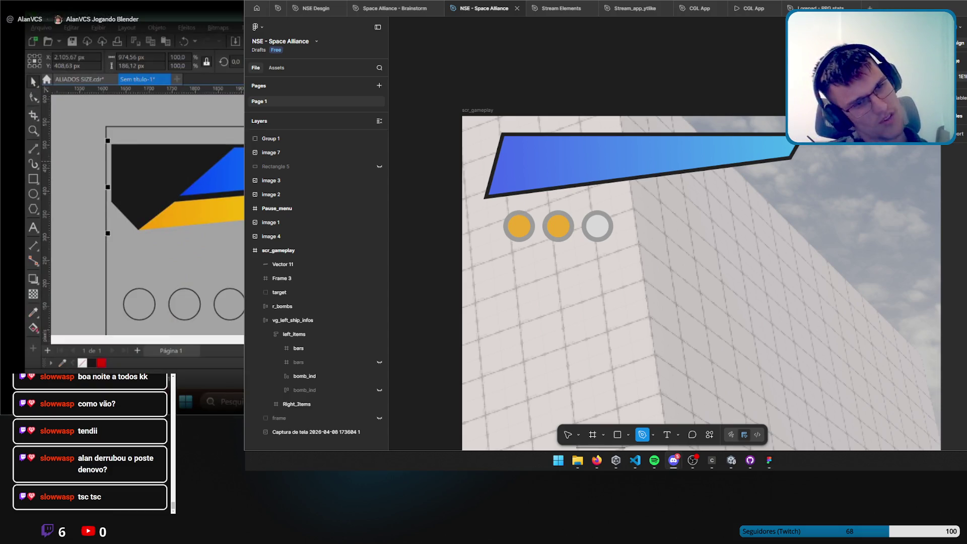
{"action": "key", "text": "Escape"}
{"action": "scroll", "coordinate": [146, 216], "scroll_direction": "up", "scroll_amount": 1}
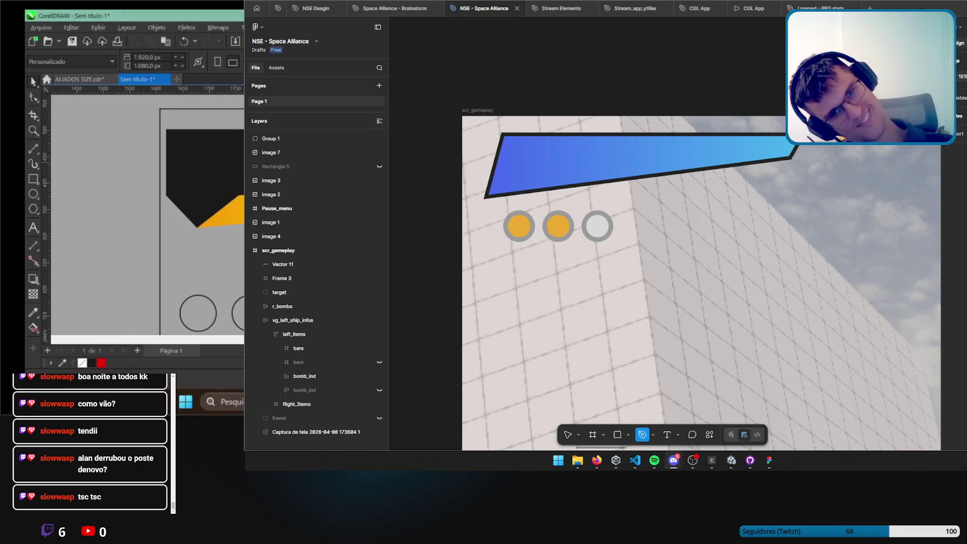
{"action": "scroll", "coordinate": [146, 217], "scroll_direction": "down", "scroll_amount": 1}
{"action": "left_click", "coordinate": [33, 148]}
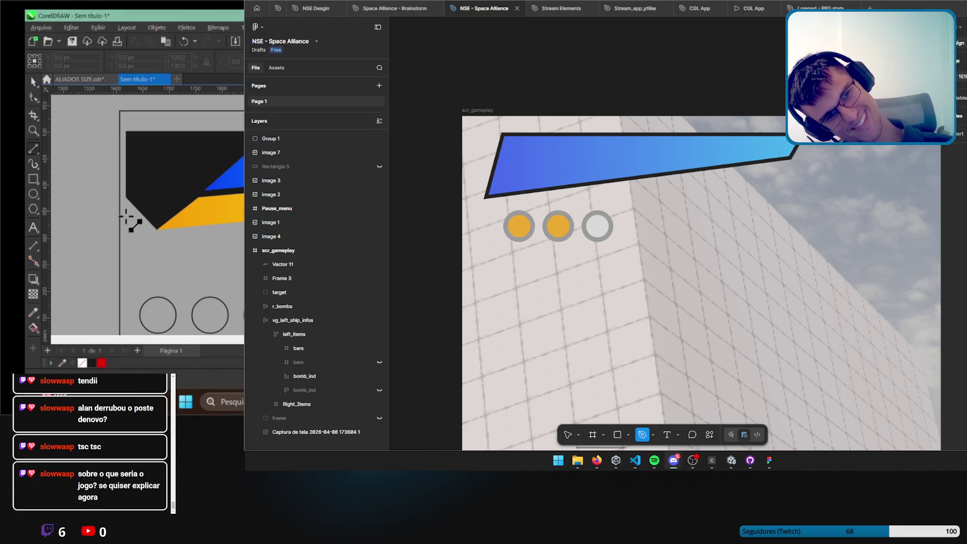
{"action": "scroll", "coordinate": [211, 248], "scroll_direction": "up", "scroll_amount": 2}
{"action": "mouse_move", "coordinate": [207, 240]}
{"action": "left_mouse_down"}
{"action": "mouse_move", "coordinate": [245, 202]}
{"action": "mouse_move", "coordinate": [228, 203]}
{"action": "mouse_move", "coordinate": [295, 111]}
{"action": "left_mouse_up"}
{"action": "key", "text": "Escape"}
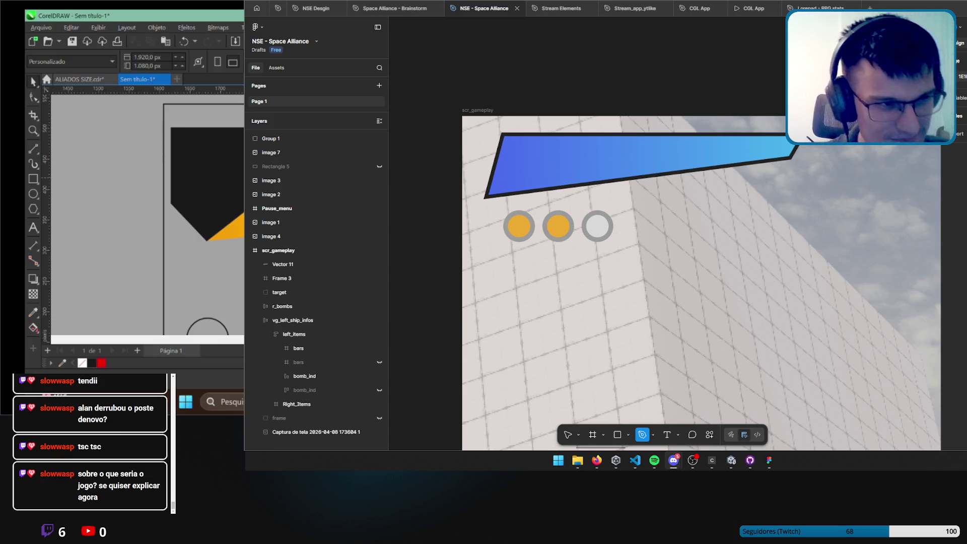
Select the panel curve with the Shape tool, then return to the Figma HUD frames.
{"action": "key", "text": "F10"}
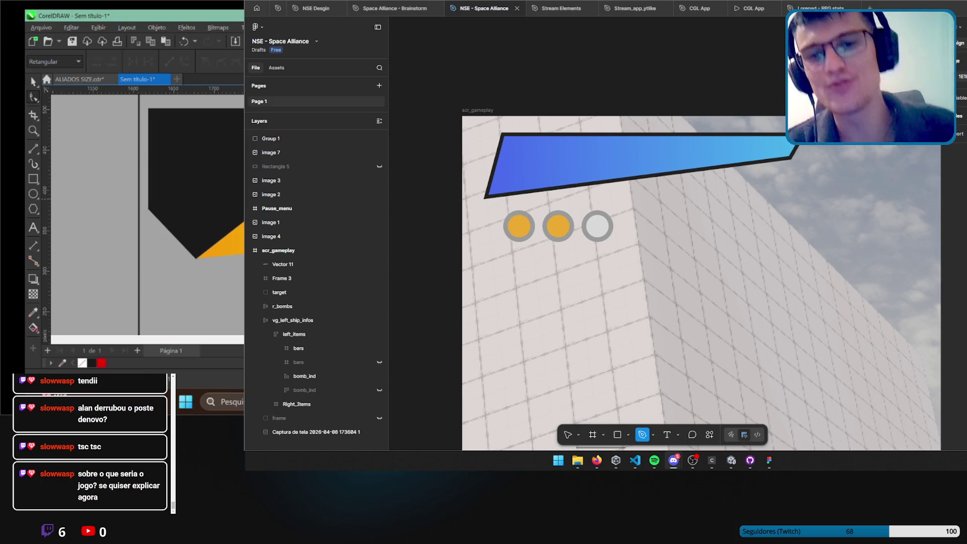
{"action": "left_click", "coordinate": [229, 90]}
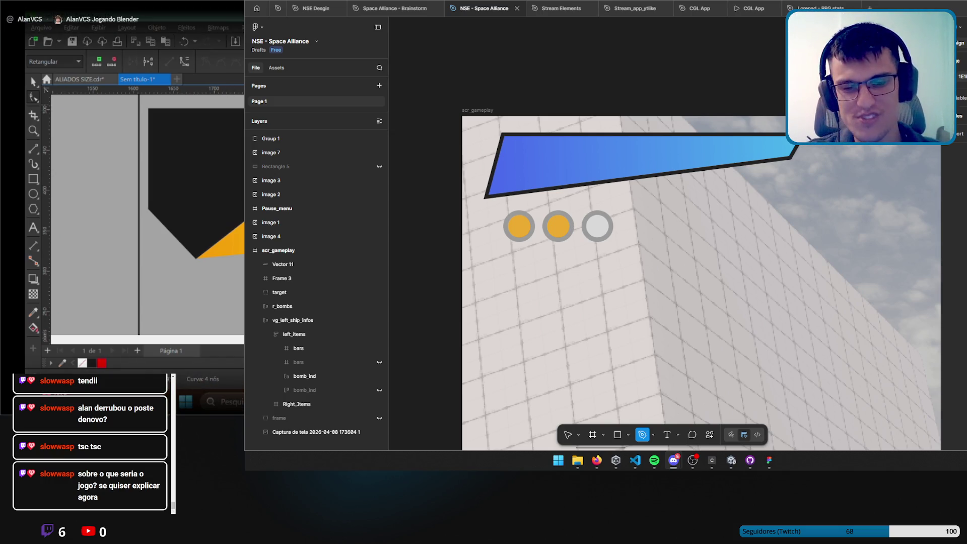
{"action": "left_click", "coordinate": [769, 460]}
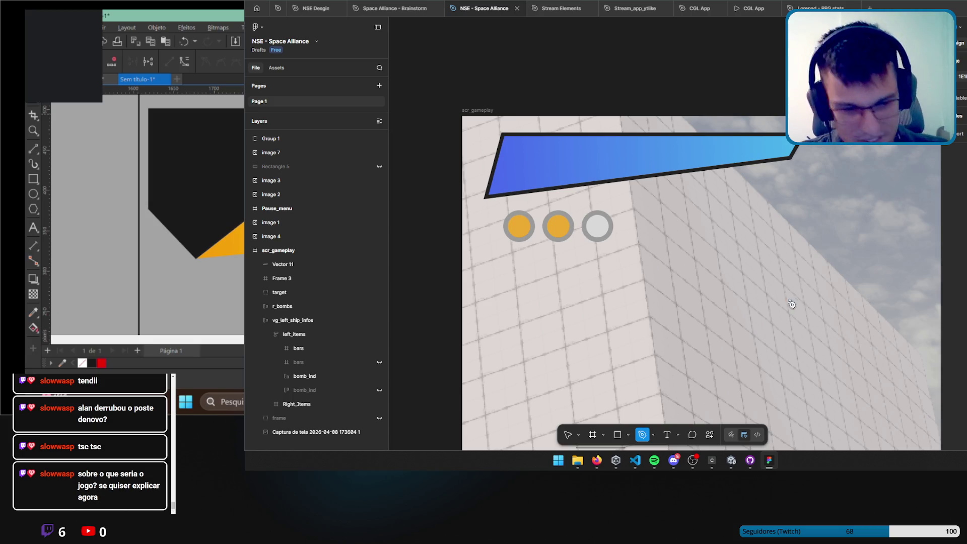
{"action": "scroll", "coordinate": [715, 251], "scroll_direction": "down", "scroll_amount": 5}
{"action": "mouse_move", "coordinate": [854, 318]}
{"action": "left_mouse_down"}
{"action": "mouse_move", "coordinate": [583, 211]}
{"action": "mouse_move", "coordinate": [690, 211]}
{"action": "mouse_move", "coordinate": [640, 236]}
{"action": "left_mouse_up"}
{"action": "scroll", "coordinate": [655, 222], "scroll_direction": "up", "scroll_amount": 5}
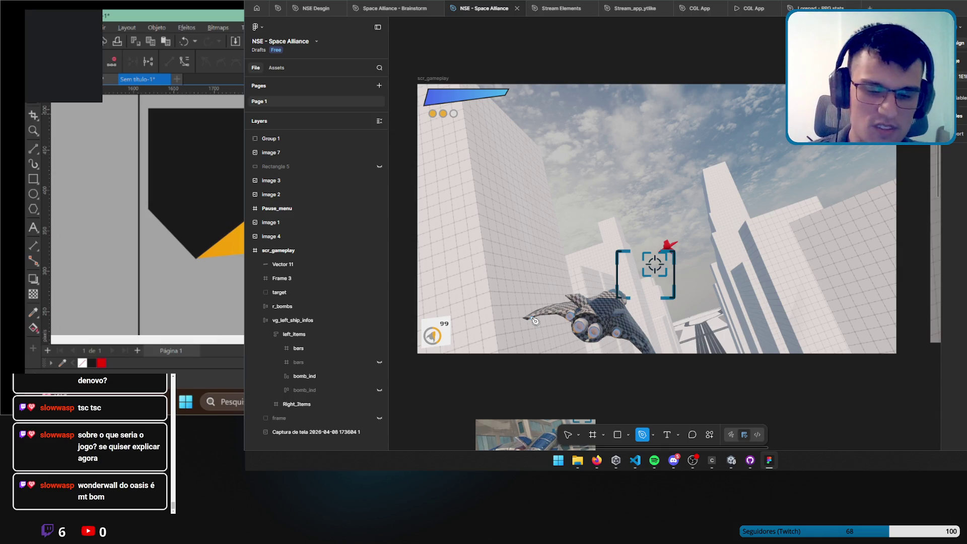
Extend the slanted blue bar's right end rightward with Shift+Right nudges in point editing.
{"action": "scroll", "coordinate": [534, 321], "scroll_direction": "up", "scroll_amount": 5, "text": "ctrl"}
{"action": "scroll", "coordinate": [633, 214], "scroll_direction": "down", "scroll_amount": 2, "text": "ctrl"}
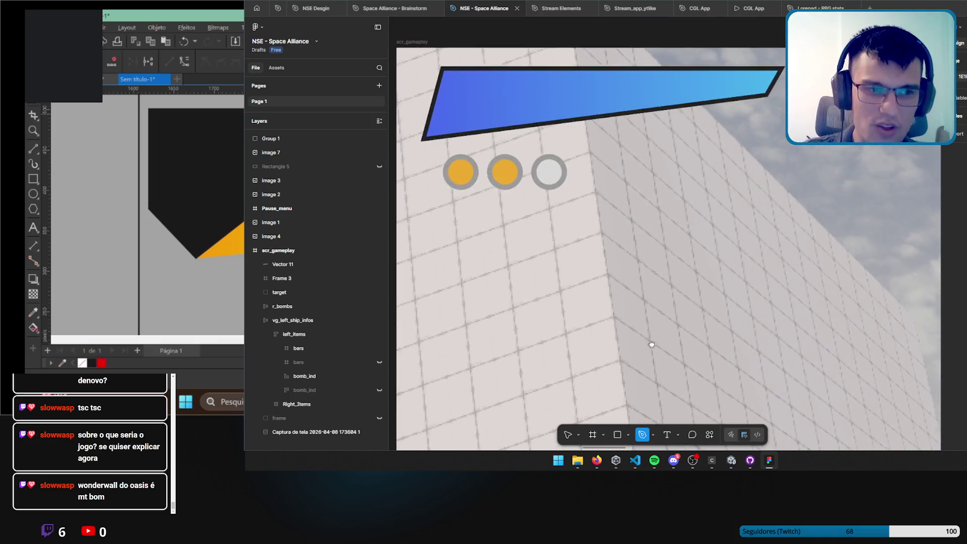
{"action": "key", "text": "Escape"}
{"action": "left_click", "coordinate": [680, 160]}
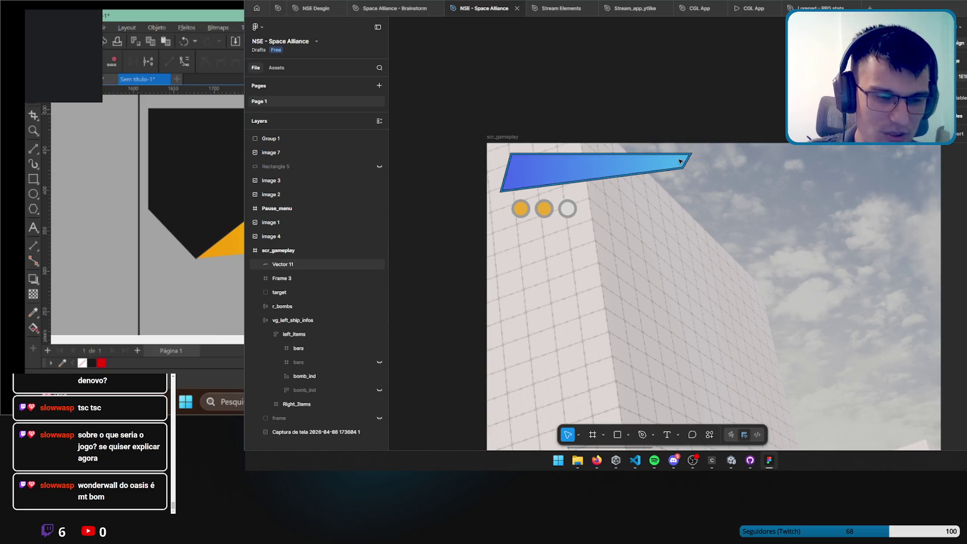
{"action": "double_click", "coordinate": [680, 161]}
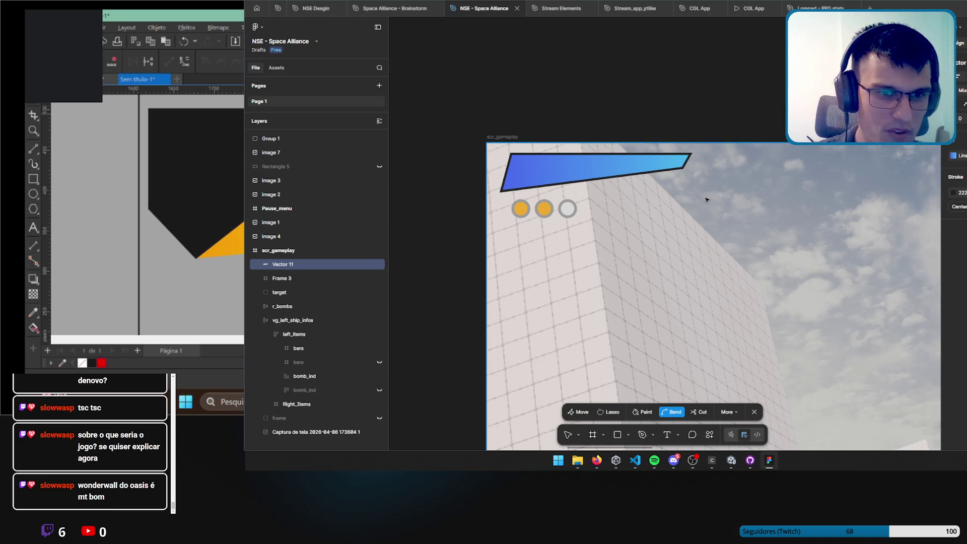
{"action": "key", "text": "Escape"}
{"action": "key", "text": "Escape"}
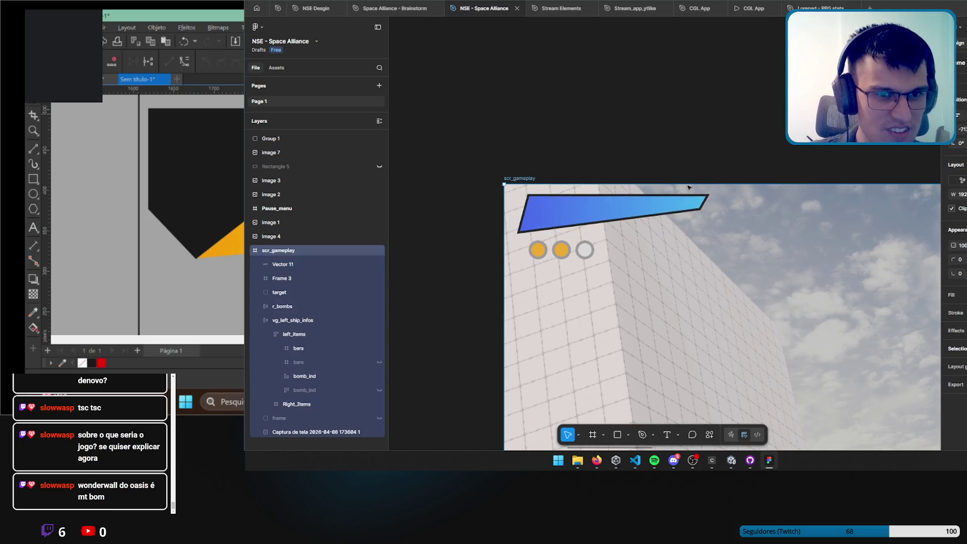
{"action": "double_click", "coordinate": [692, 210]}
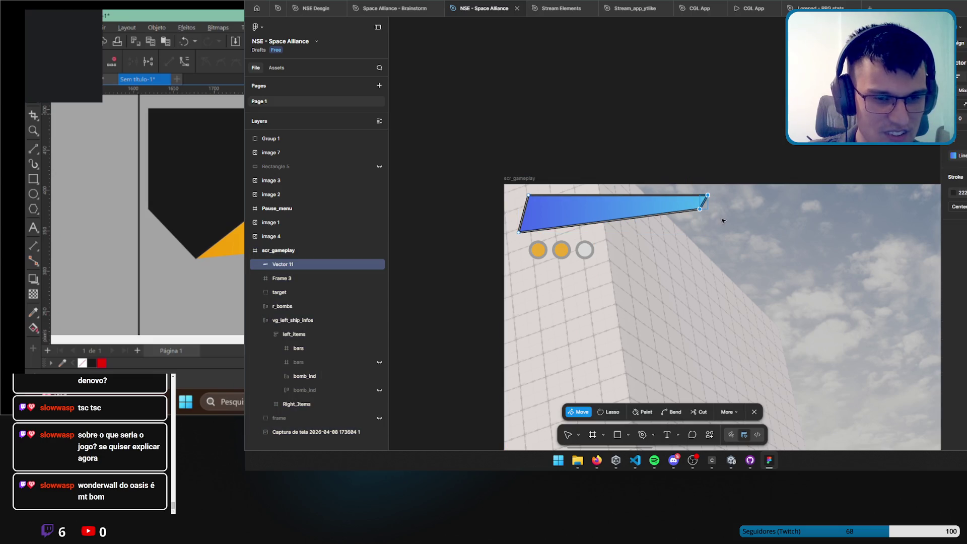
{"action": "key", "text": "shift+Right"}
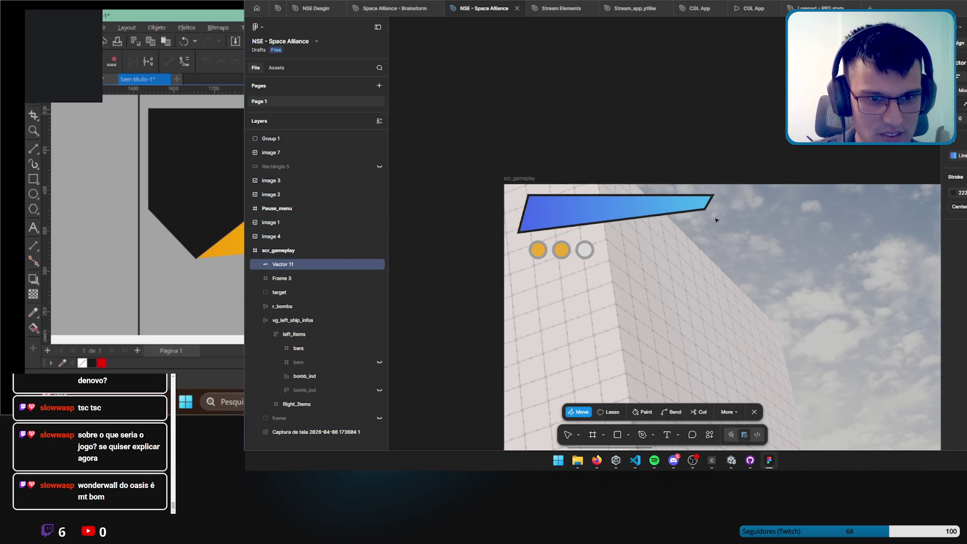
{"action": "key", "text": "shift+Right"}
{"action": "key", "text": "shift+Right"}
{"action": "key", "text": "shift+Right"}
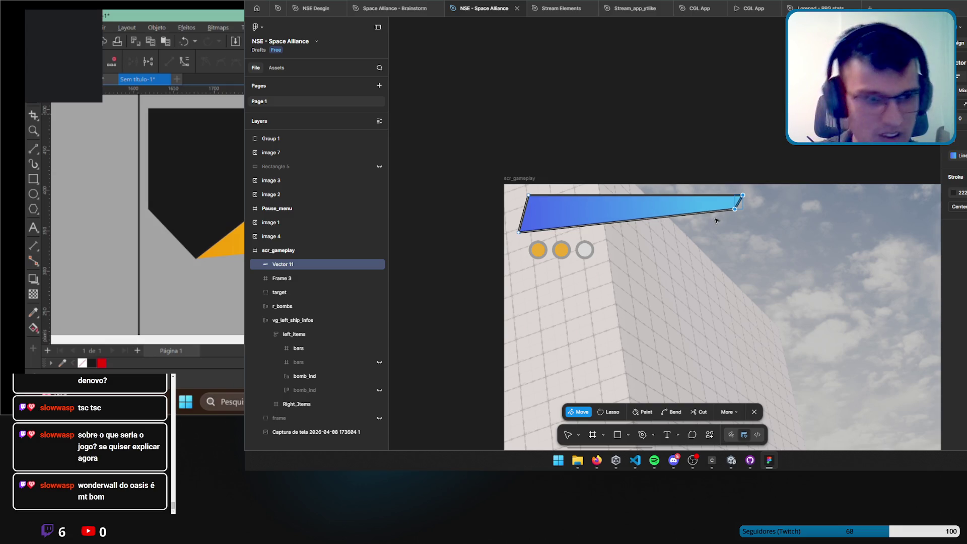
Shift the blue bar slightly right and select the Right_Items layer.
{"action": "scroll", "coordinate": [614, 158], "scroll_direction": "left", "scroll_amount": 4}
{"action": "scroll", "coordinate": [614, 158], "scroll_direction": "down", "scroll_amount": 1}
{"action": "key", "text": "Escape"}
{"action": "left_click_drag", "start_coordinate": [663, 176], "coordinate": [686, 177]}
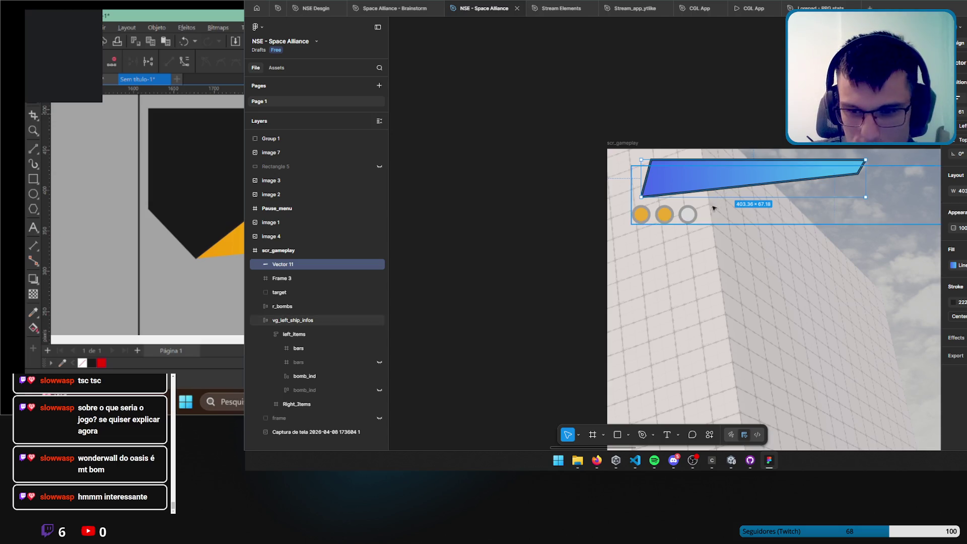
{"action": "left_click", "coordinate": [312, 404]}
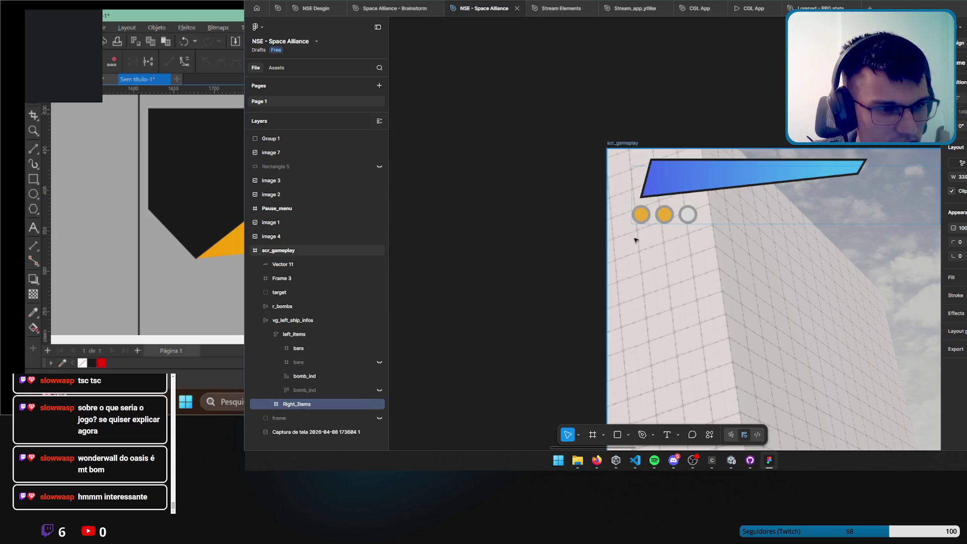
Move the three bomb indicator circles lower in the frame.
{"action": "left_click_drag", "start_coordinate": [669, 218], "coordinate": [679, 301]}
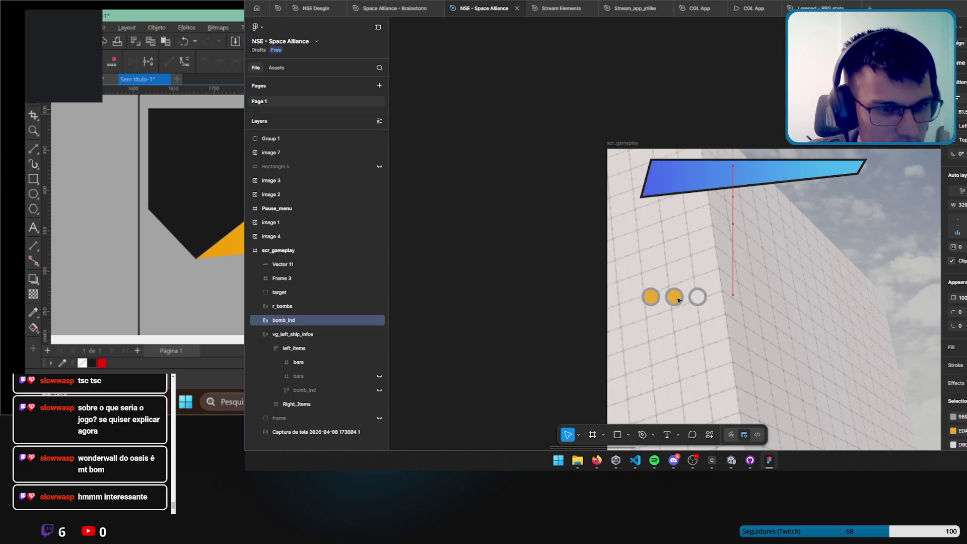
{"action": "scroll", "coordinate": [676, 201], "scroll_direction": "up", "scroll_amount": 5}
{"action": "scroll", "coordinate": [616, 218], "scroll_direction": "down", "scroll_amount": 4}
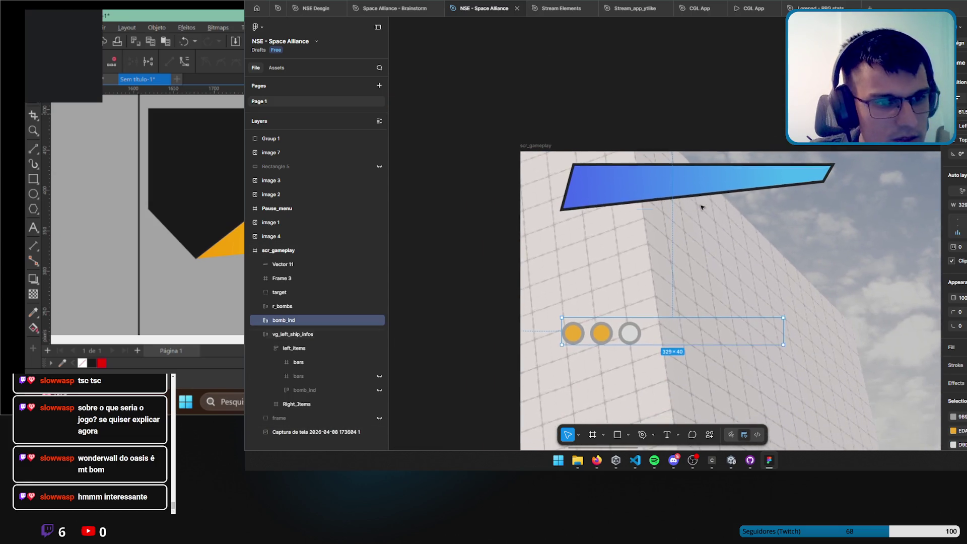
{"action": "scroll", "coordinate": [635, 222], "scroll_direction": "up", "scroll_amount": 3}
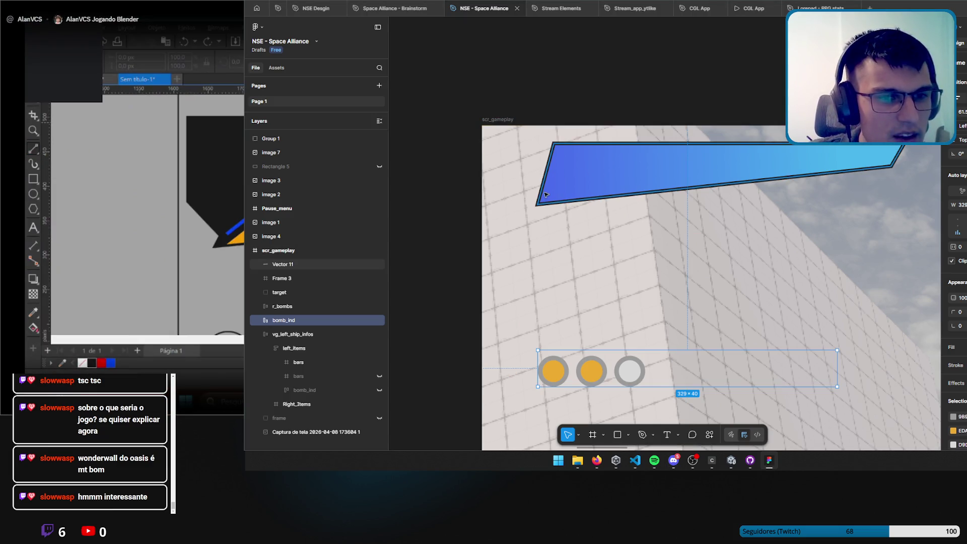
Shift the blue bar right and pull its bottom-left corner further left for a stronger slant.
{"action": "left_click_drag", "start_coordinate": [681, 165], "coordinate": [719, 165]}
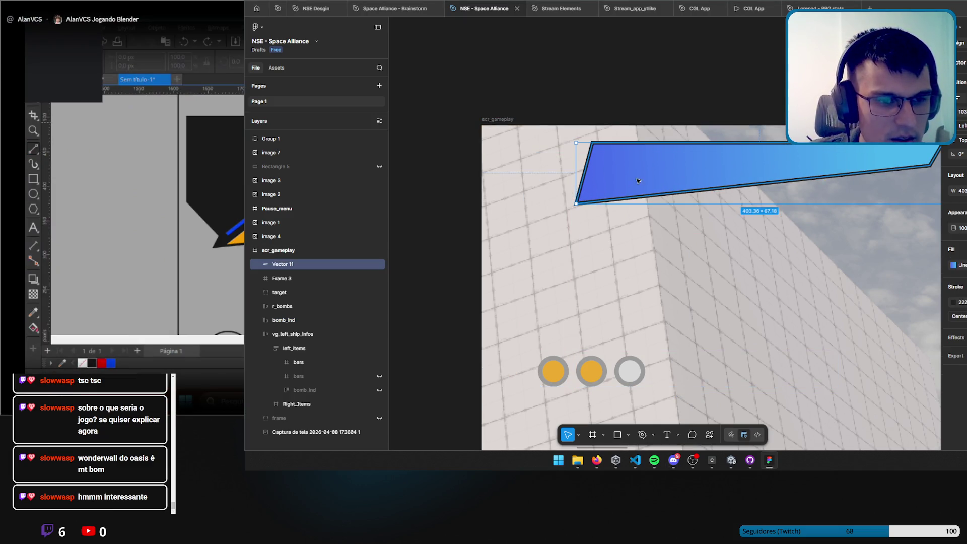
{"action": "double_click", "coordinate": [578, 203]}
{"action": "left_click", "coordinate": [577, 204]}
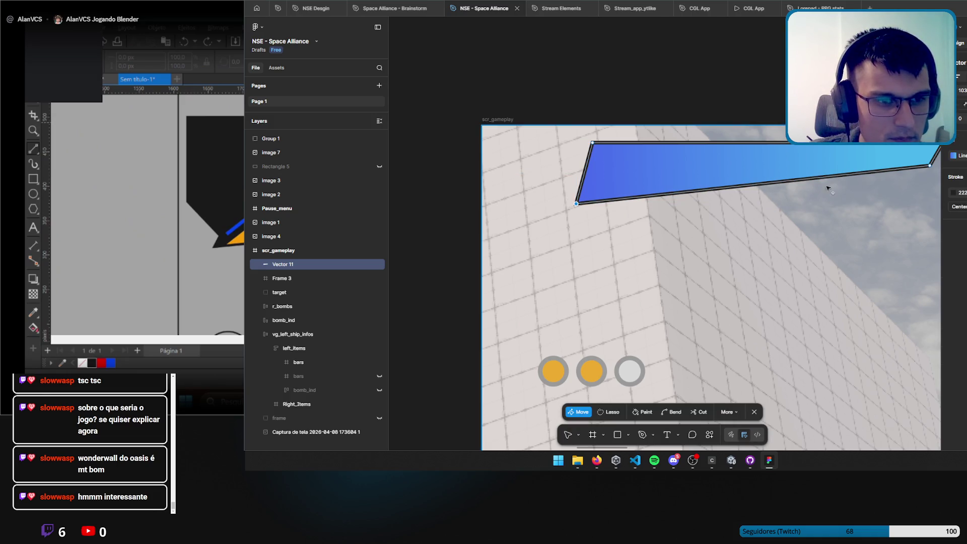
{"action": "left_click", "coordinate": [931, 165], "text": "shift"}
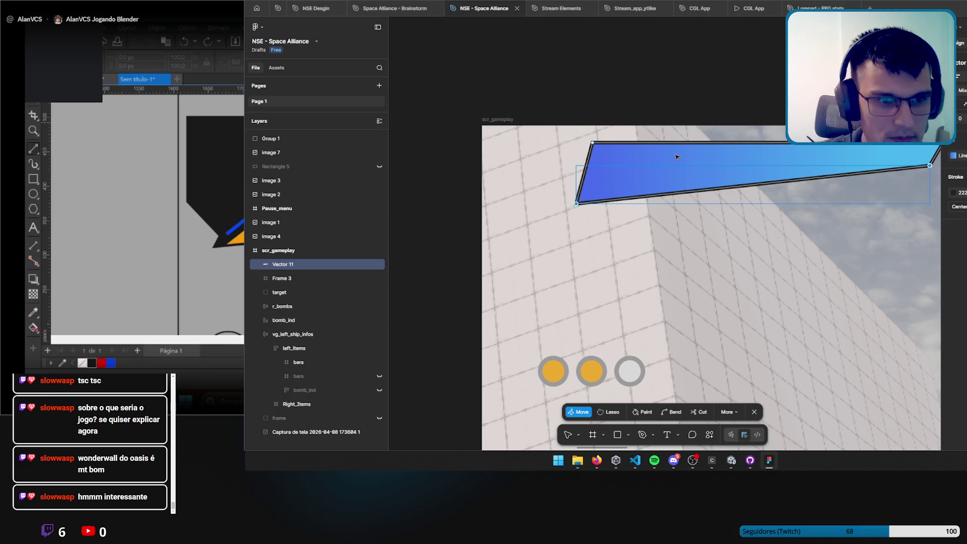
{"action": "mouse_move", "coordinate": [575, 205]}
{"action": "left_mouse_down"}
{"action": "mouse_move", "coordinate": [550, 207]}
{"action": "mouse_move", "coordinate": [554, 198]}
{"action": "left_mouse_up"}
{"action": "key", "text": "alt+Tab"}
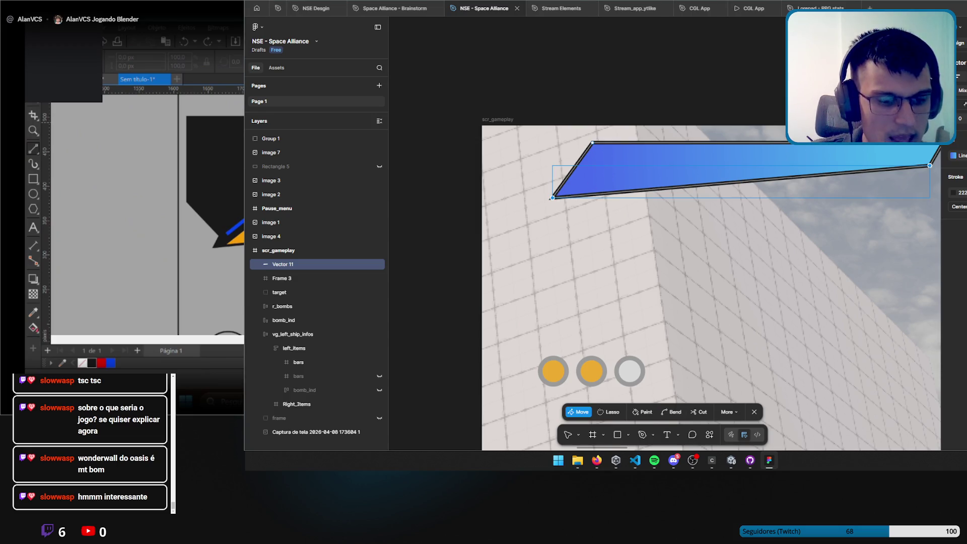
{"action": "scroll", "coordinate": [168, 236], "scroll_direction": "up", "scroll_amount": 2}
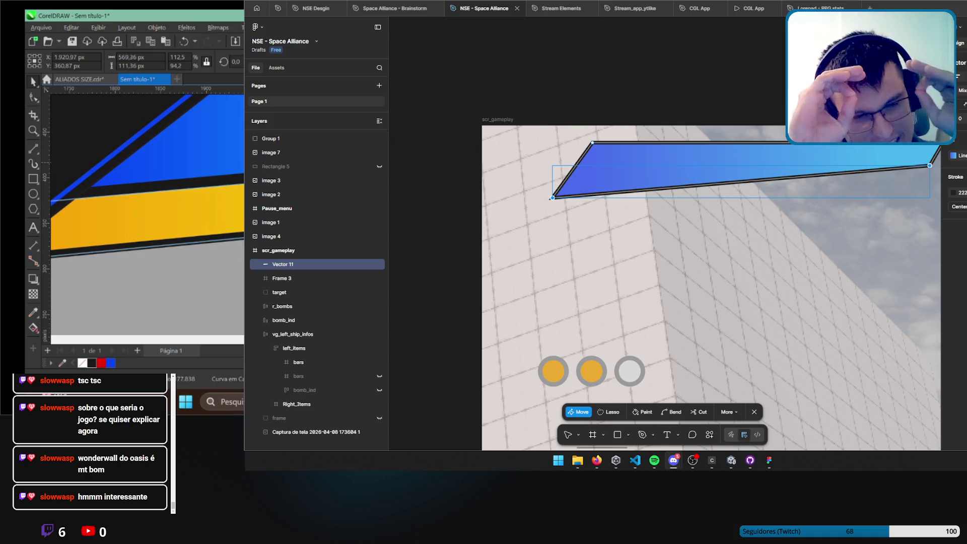
In CorelDRAW, inspect the panel outline's nodes with the Shape tool without changing them.
{"action": "scroll", "coordinate": [146, 214], "scroll_direction": "down", "scroll_amount": 3}
{"action": "scroll", "coordinate": [146, 214], "scroll_direction": "up", "scroll_amount": 3}
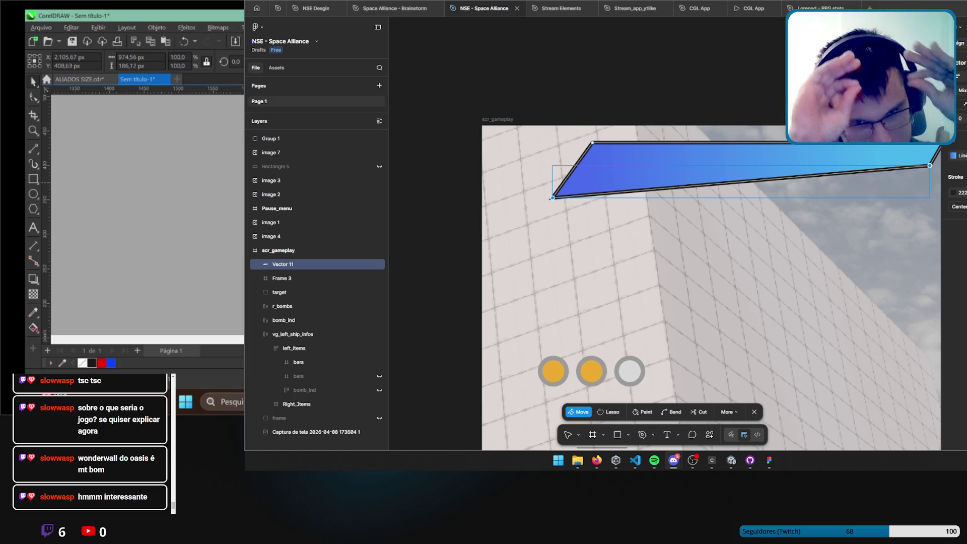
{"action": "key", "text": "F10"}
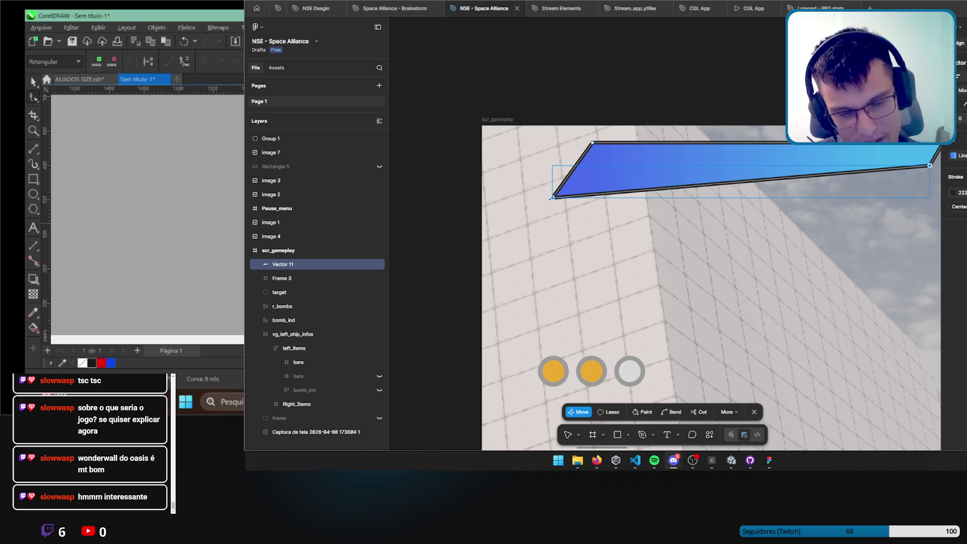
{"action": "scroll", "coordinate": [220, 265], "scroll_direction": "right", "scroll_amount": 1}
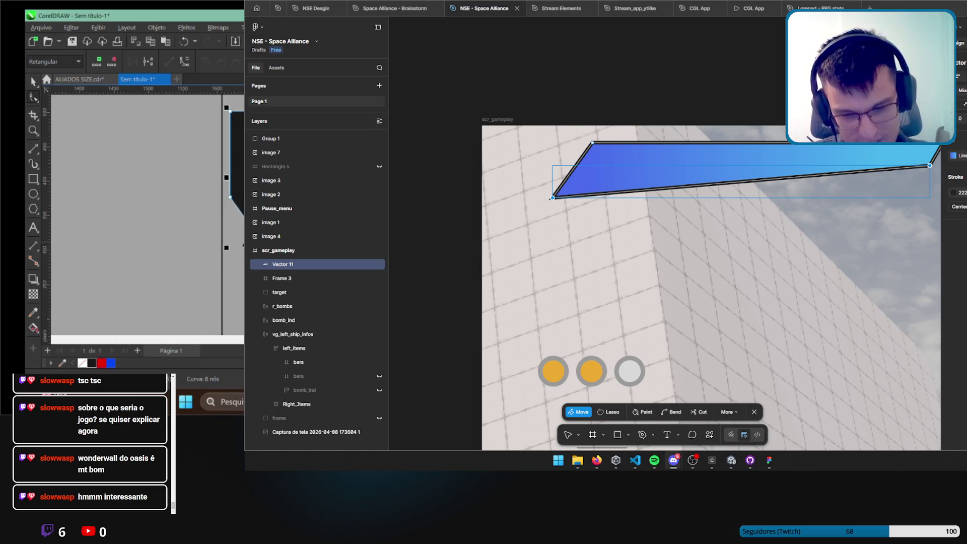
{"action": "scroll", "coordinate": [173, 195], "scroll_direction": "right", "scroll_amount": 1}
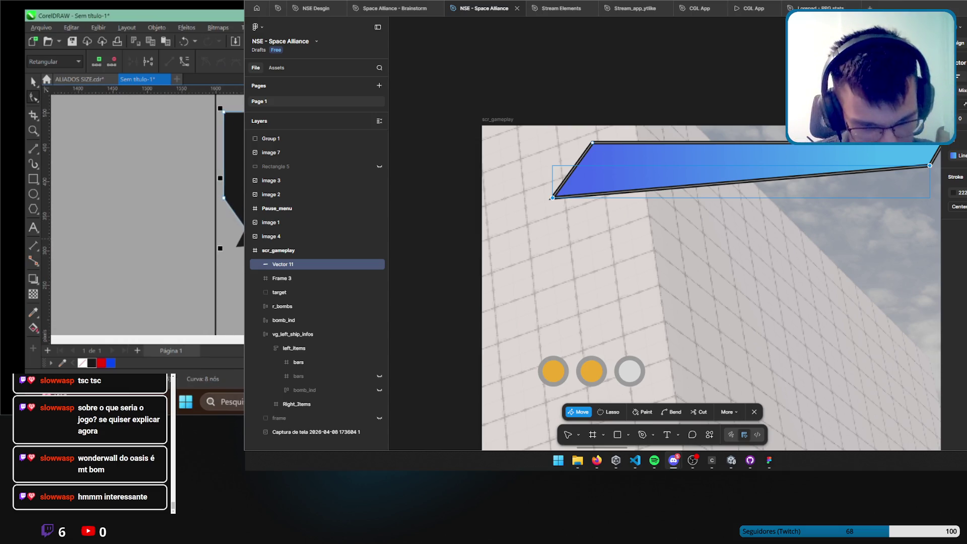
{"action": "key", "text": "Escape"}
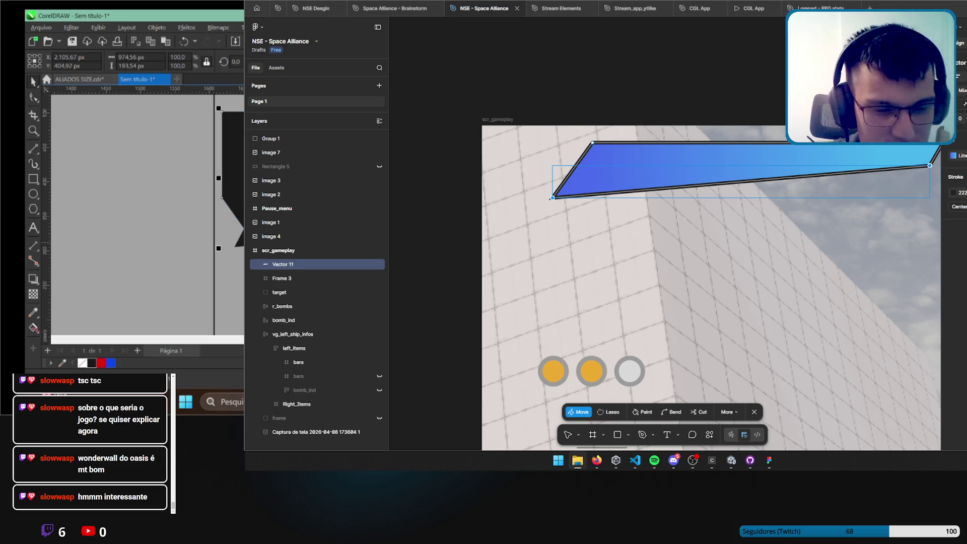
{"action": "key", "text": "F10"}
{"action": "left_click", "coordinate": [234, 248]}
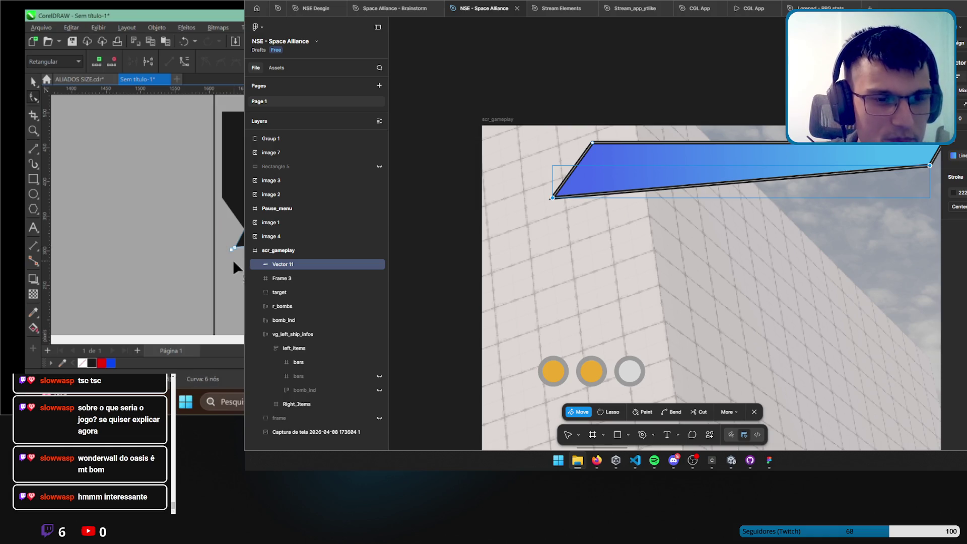
{"action": "left_click", "coordinate": [233, 245]}
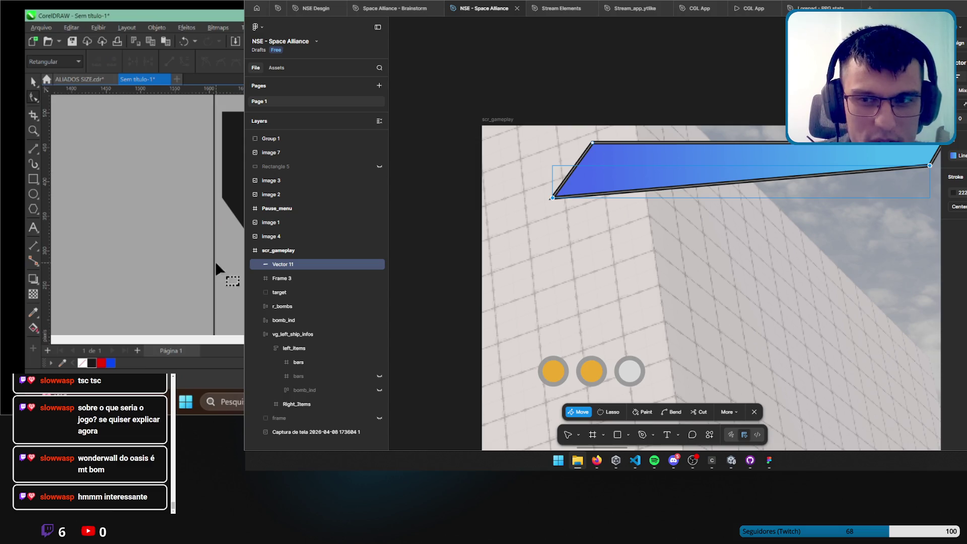
{"action": "key", "text": "space"}
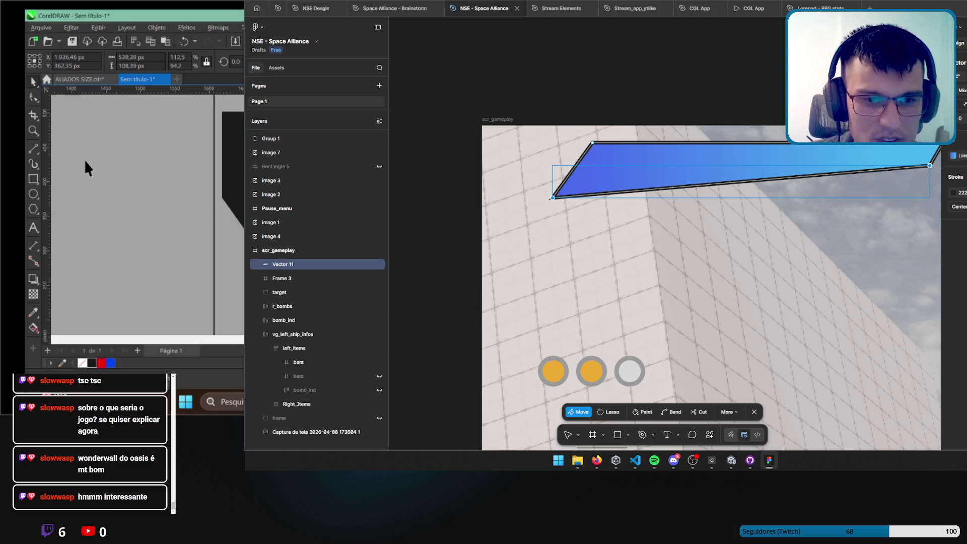
Paste the spaceship HUD reference image into Figma and move it down-left.
{"action": "scroll", "coordinate": [625, 146], "scroll_direction": "down", "scroll_amount": 5}
{"action": "key", "text": "ctrl+v"}
{"action": "mouse_move", "coordinate": [584, 252]}
{"action": "left_mouse_down"}
{"action": "mouse_move", "coordinate": [569, 282]}
{"action": "mouse_move", "coordinate": [680, 126]}
{"action": "mouse_move", "coordinate": [336, 459]}
{"action": "left_mouse_up"}
{"action": "scroll", "coordinate": [779, 174], "scroll_direction": "down", "scroll_amount": 5}
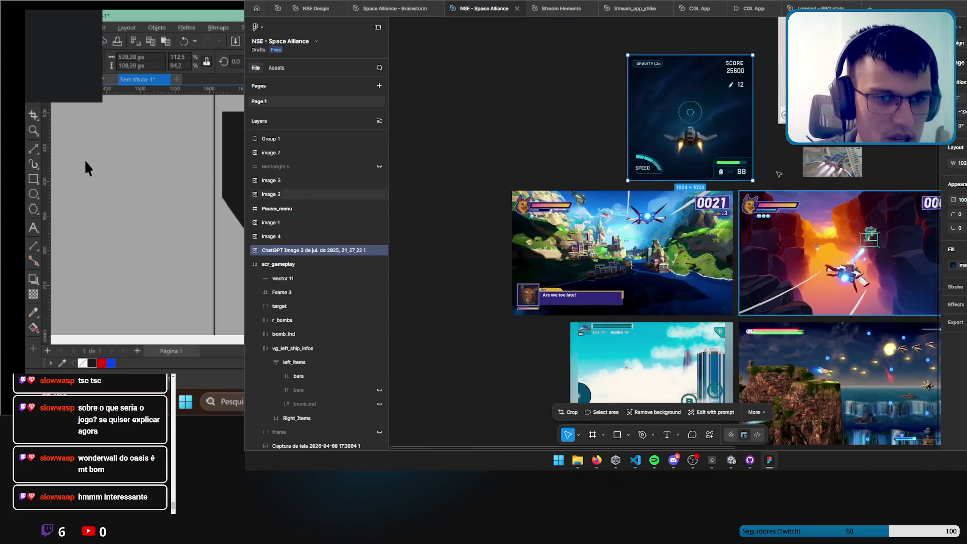
{"action": "mouse_move", "coordinate": [749, 71]}
{"action": "left_mouse_down"}
{"action": "mouse_move", "coordinate": [525, 275]}
{"action": "mouse_move", "coordinate": [554, 347]}
{"action": "left_mouse_up"}
{"action": "scroll", "coordinate": [554, 347], "scroll_direction": "up", "scroll_amount": 5}
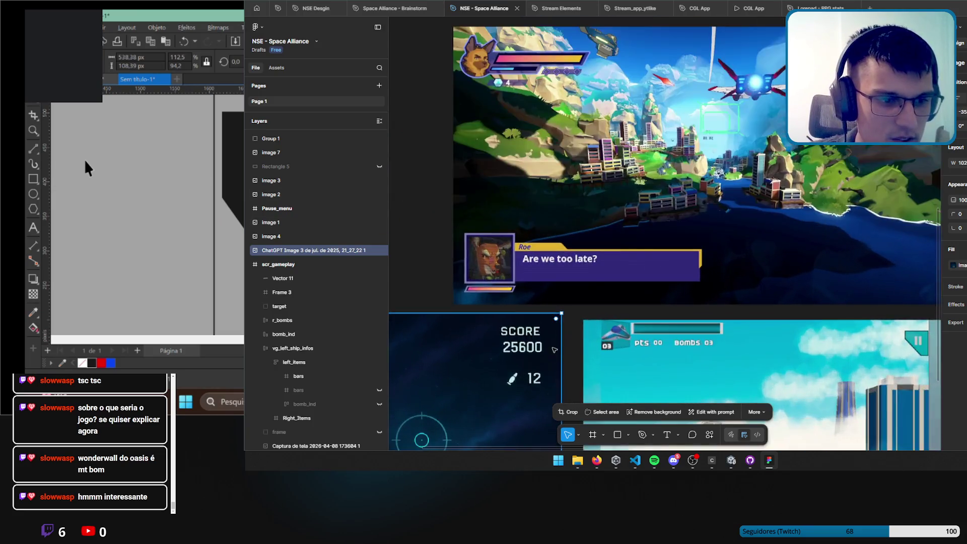
{"action": "key", "text": "shift+2"}
{"action": "scroll", "coordinate": [633, 174], "scroll_direction": "up", "scroll_amount": 5}
{"action": "left_click_drag", "start_coordinate": [634, 173], "coordinate": [638, 173]}
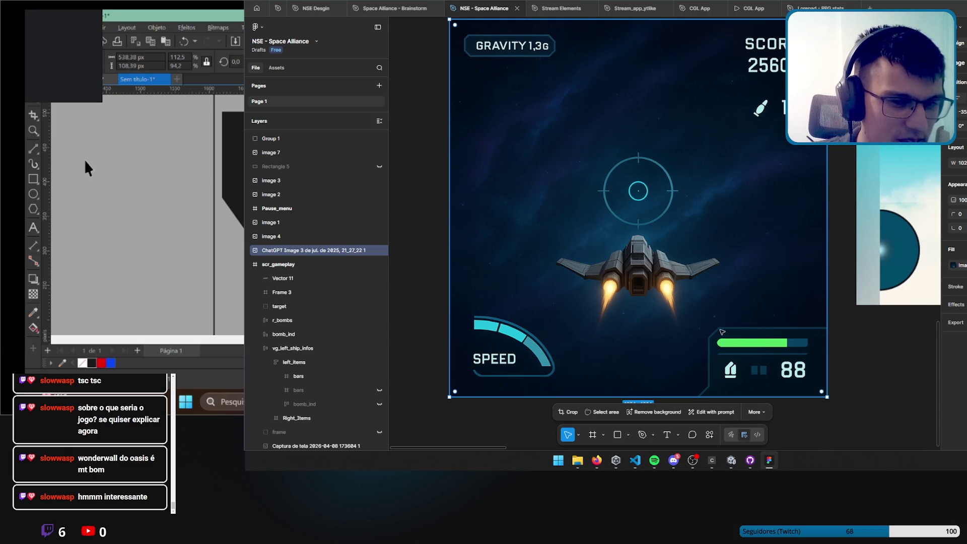
{"action": "scroll", "coordinate": [629, 228], "scroll_direction": "down", "scroll_amount": 5}
{"action": "scroll", "coordinate": [655, 227], "scroll_direction": "up", "scroll_amount": 5}
{"action": "scroll", "coordinate": [705, 268], "scroll_direction": "up", "scroll_amount": 3}
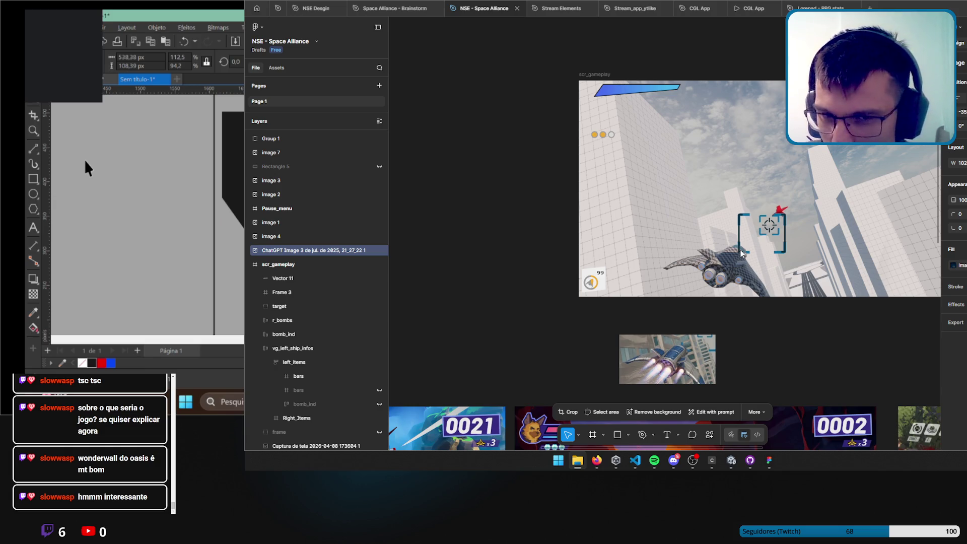
{"action": "scroll", "coordinate": [741, 253], "scroll_direction": "down", "scroll_amount": 6}
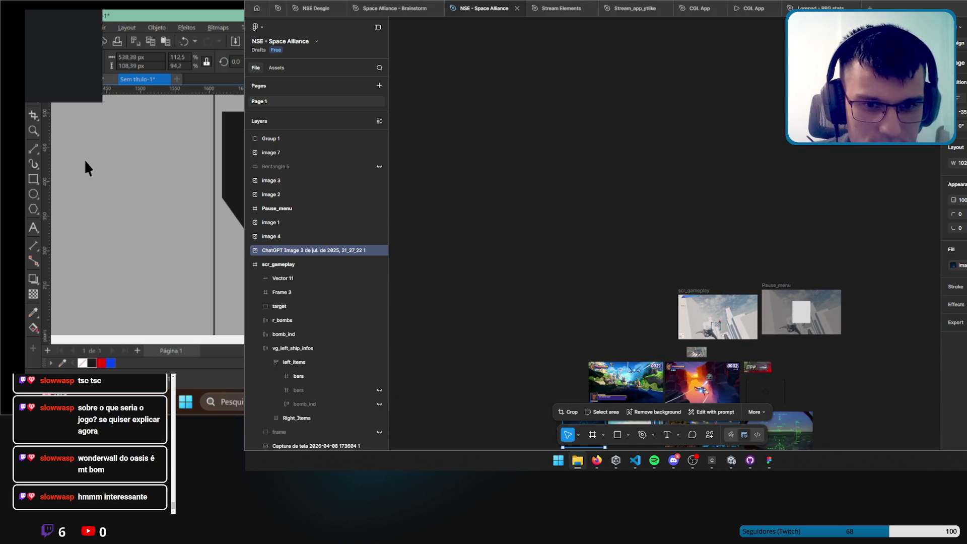
Paste the city render with the beam-firing tower, discarding a first paste, and position it.
{"action": "key", "text": "ctrl+v"}
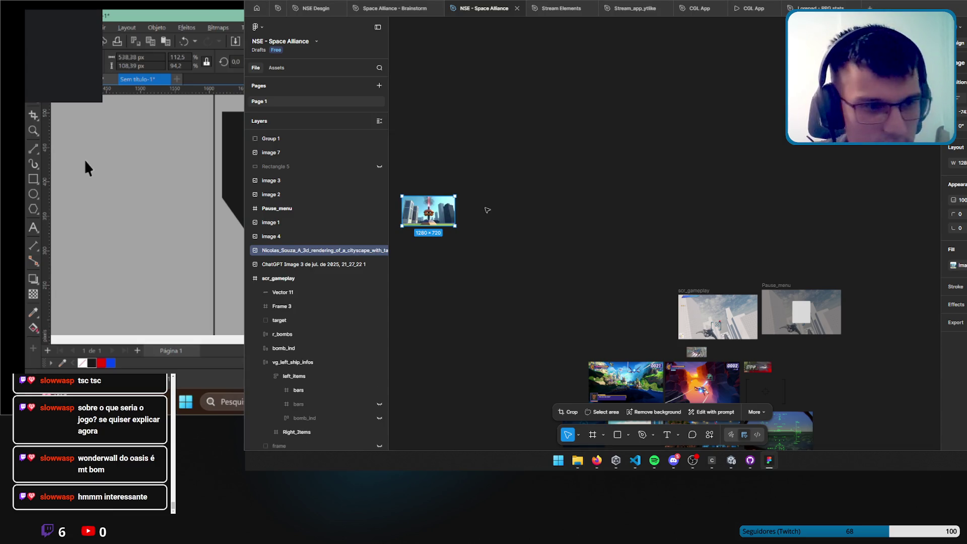
{"action": "mouse_move", "coordinate": [456, 209]}
{"action": "left_mouse_down"}
{"action": "mouse_move", "coordinate": [842, 202]}
{"action": "mouse_move", "coordinate": [570, 189]}
{"action": "left_mouse_up"}
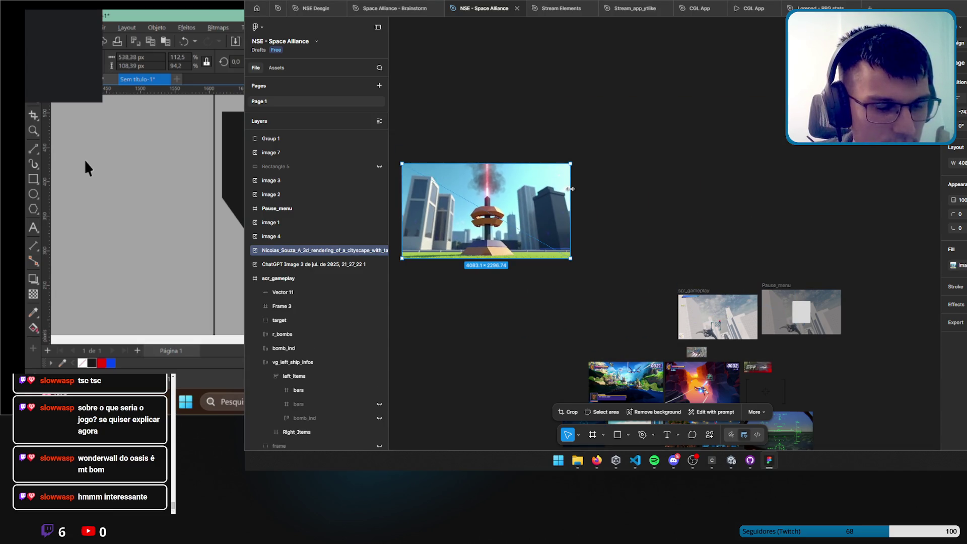
{"action": "key", "text": "Delete"}
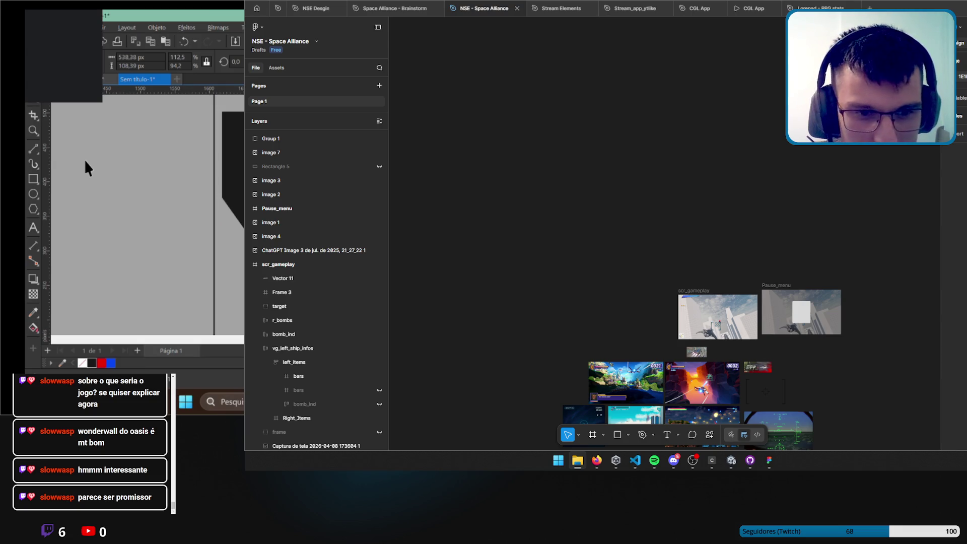
{"action": "left_click", "coordinate": [464, 280]}
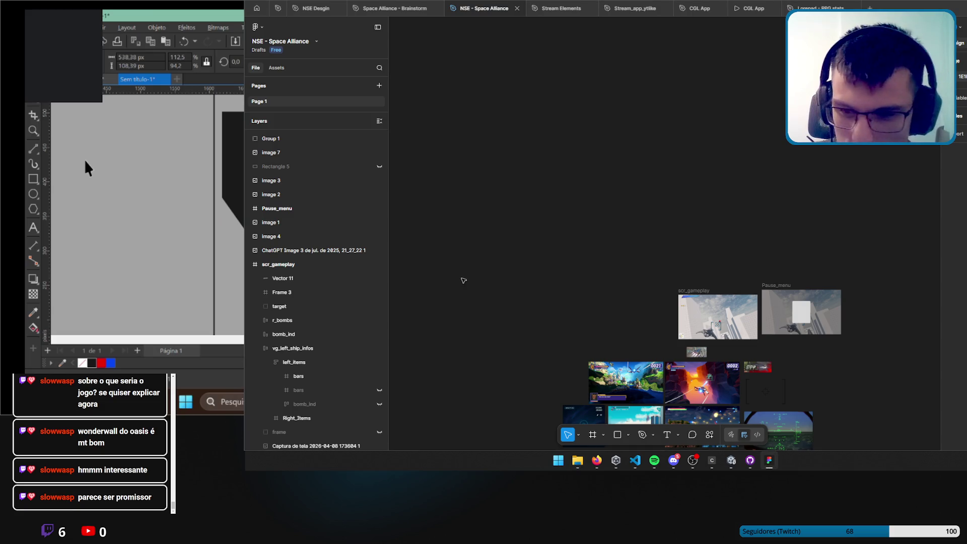
{"action": "key", "text": "ctrl+v"}
{"action": "key", "text": "shift+2"}
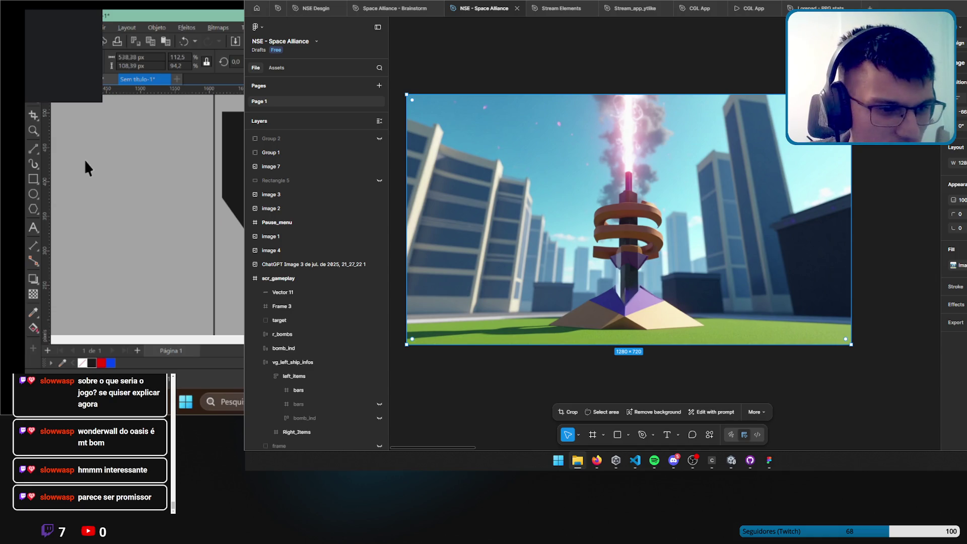
{"action": "key", "text": "ctrl+v"}
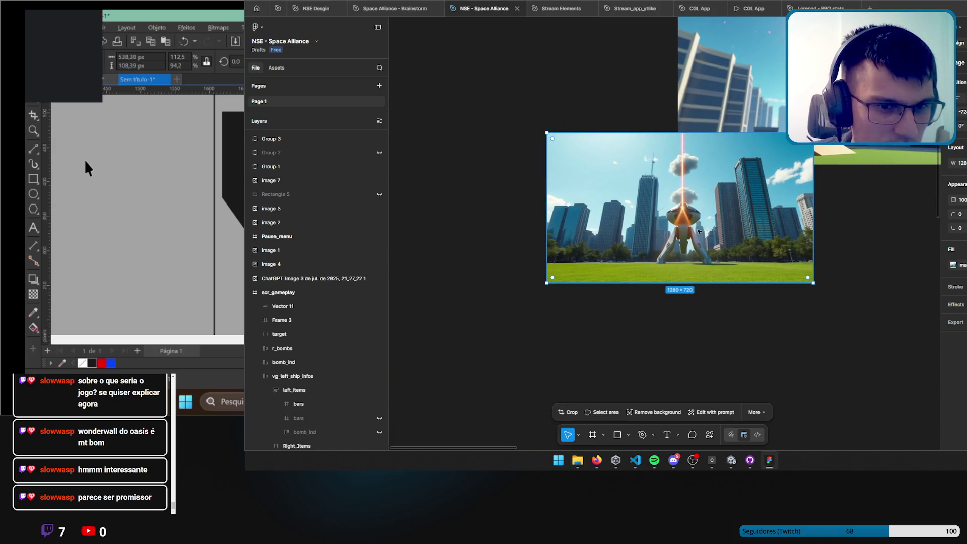
{"action": "mouse_move", "coordinate": [723, 216]}
{"action": "left_mouse_down"}
{"action": "mouse_move", "coordinate": [577, 289]}
{"action": "mouse_move", "coordinate": [594, 250]}
{"action": "left_mouse_up"}
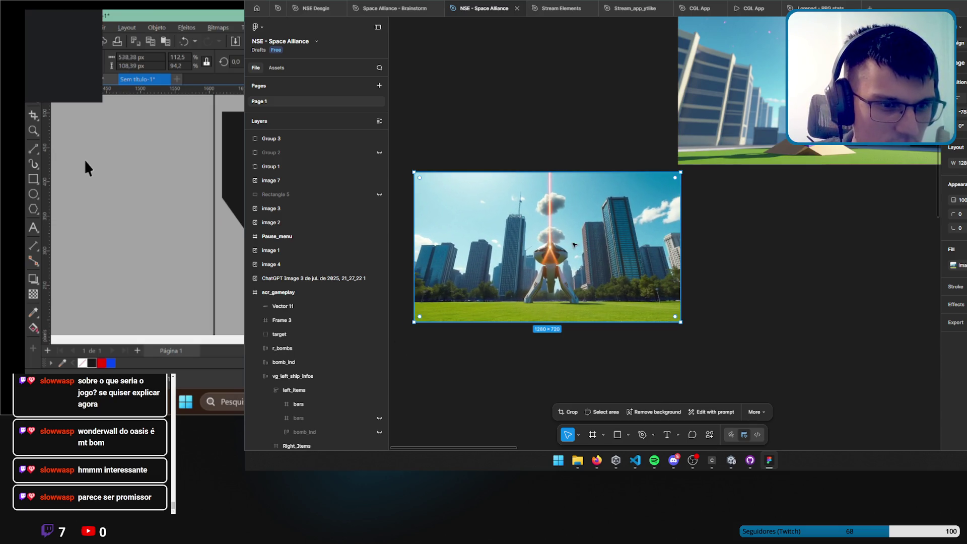
{"action": "scroll", "coordinate": [593, 249], "scroll_direction": "up", "scroll_amount": 4}
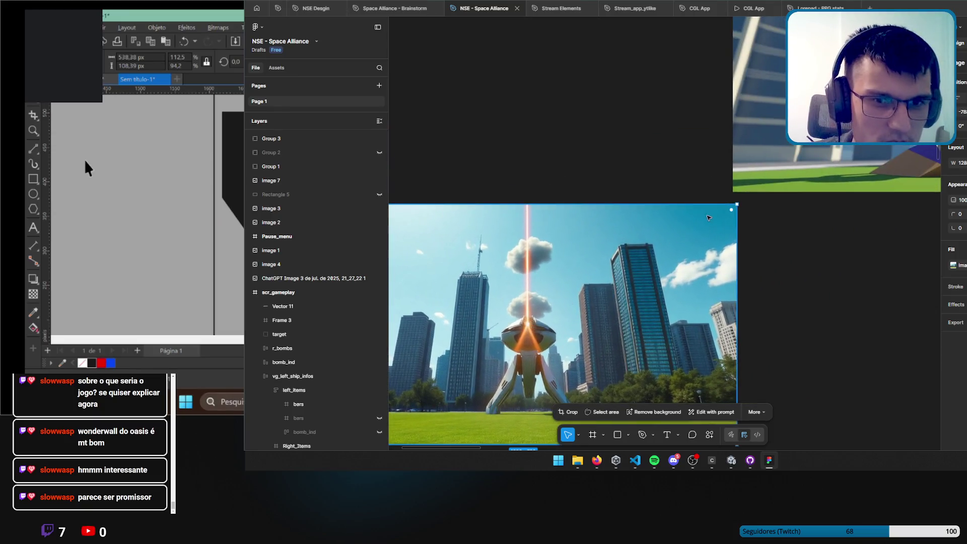
{"action": "left_click_drag", "start_coordinate": [614, 276], "coordinate": [666, 255]}
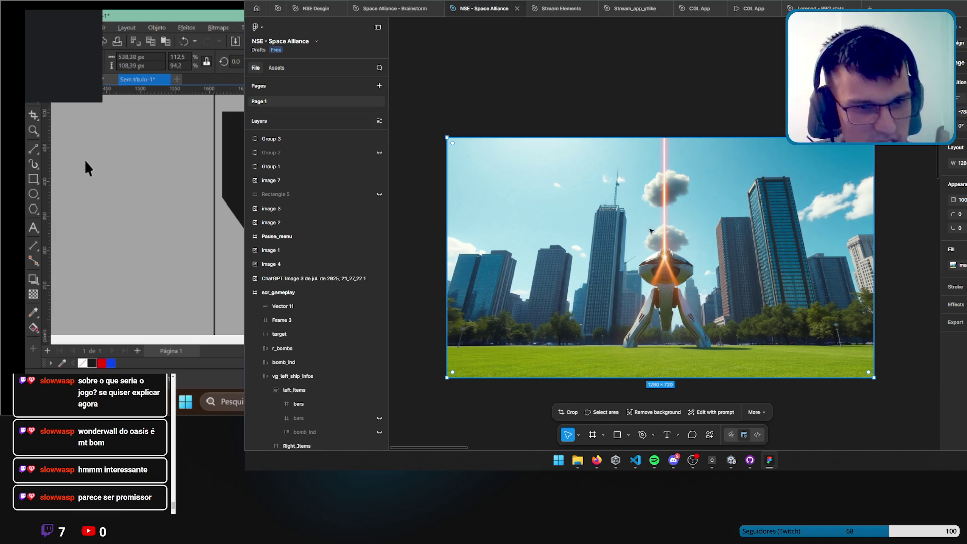
{"action": "scroll", "coordinate": [654, 231], "scroll_direction": "up", "scroll_amount": 3}
{"action": "left_click_drag", "start_coordinate": [660, 256], "coordinate": [656, 229]}
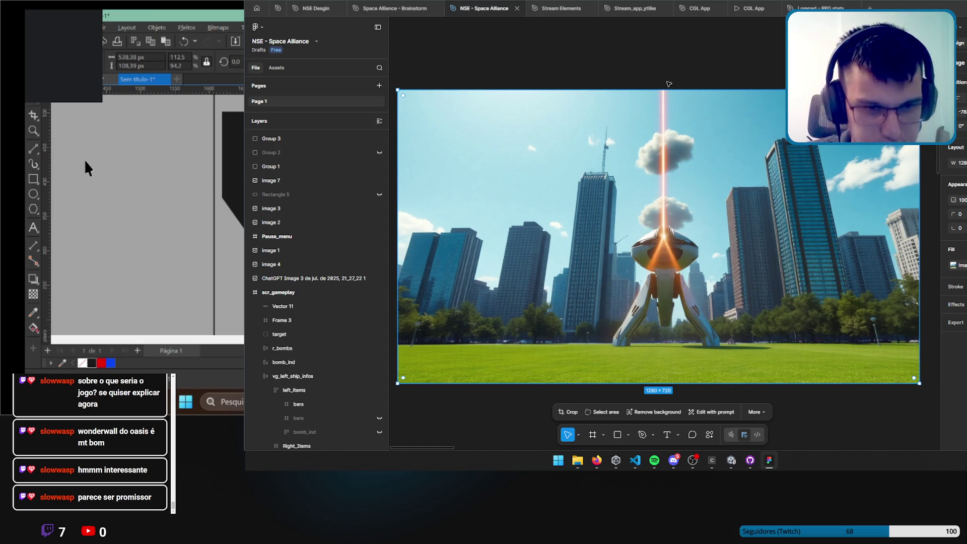
Remove the extra paste, place the city render beside the screenshots and resize it to about 1465 × 824.
{"action": "key", "text": "ctrl+v"}
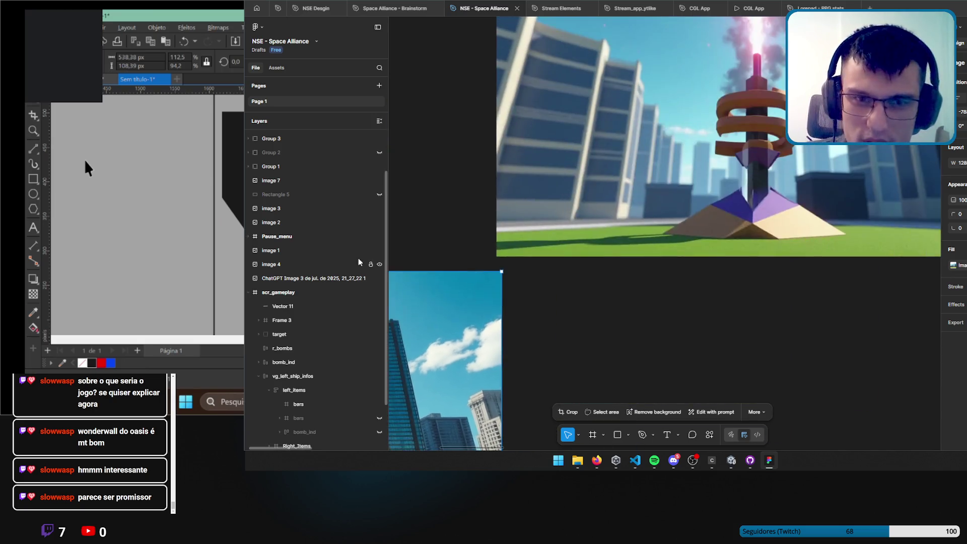
{"action": "key", "text": "Delete"}
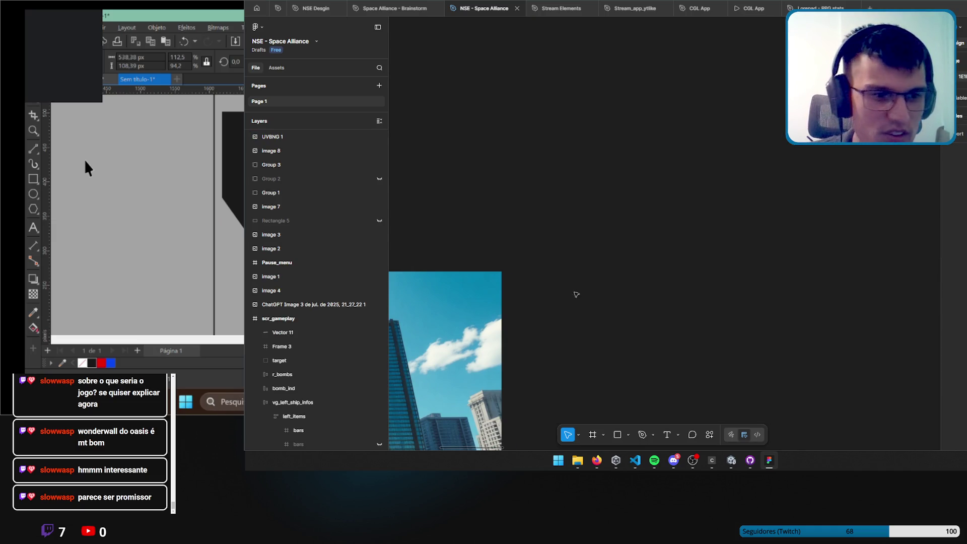
{"action": "scroll", "coordinate": [501, 258], "scroll_direction": "down", "scroll_amount": 3}
{"action": "scroll", "coordinate": [501, 258], "scroll_direction": "down", "scroll_amount": 5}
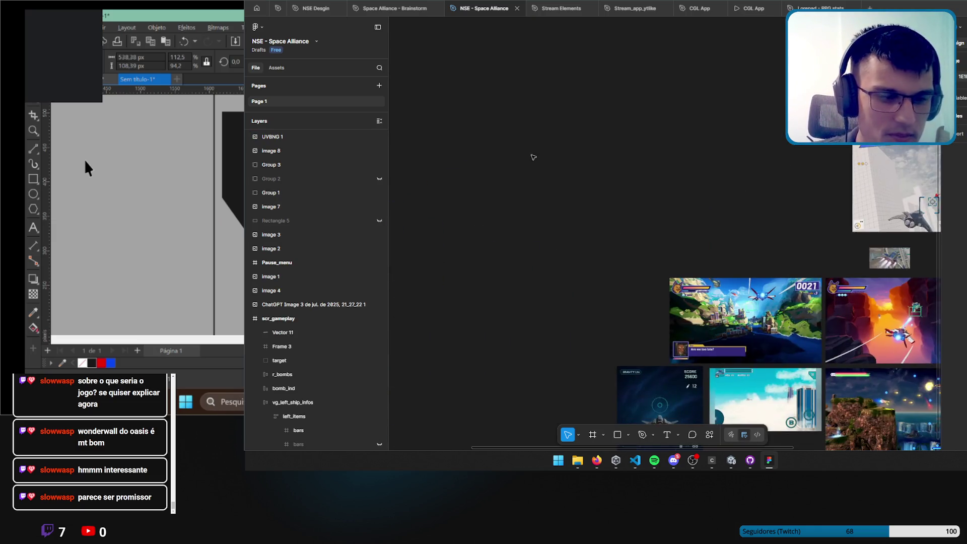
{"action": "mouse_move", "coordinate": [717, 265]}
{"action": "left_mouse_down"}
{"action": "mouse_move", "coordinate": [764, 301]}
{"action": "mouse_move", "coordinate": [781, 293]}
{"action": "left_mouse_up"}
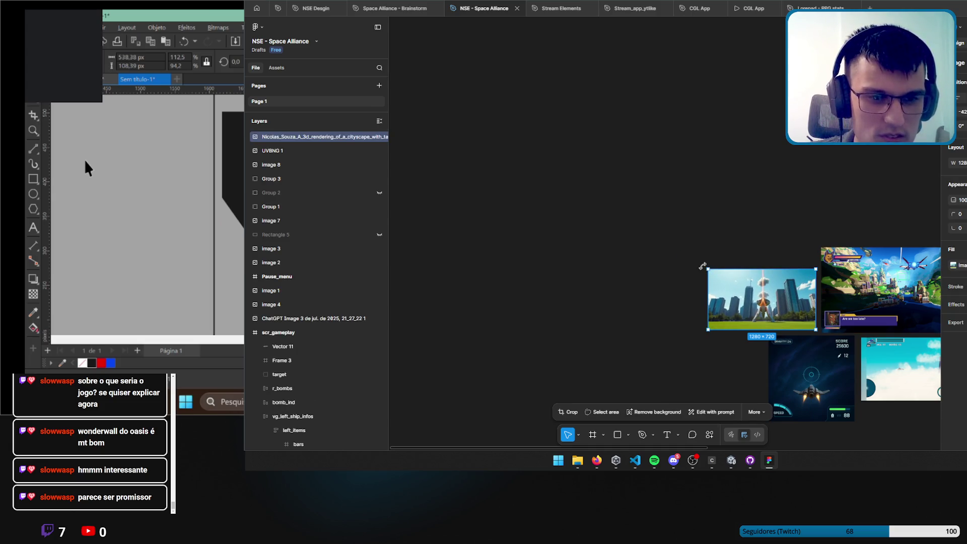
{"action": "left_click_drag", "start_coordinate": [708, 267], "coordinate": [691, 259]}
{"action": "scroll", "coordinate": [624, 163], "scroll_direction": "up", "scroll_amount": 5}
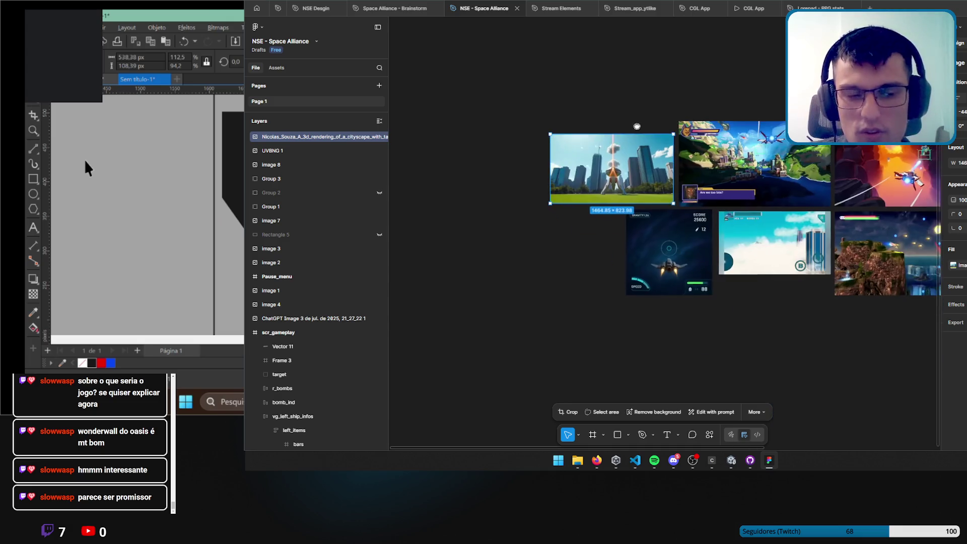
{"action": "scroll", "coordinate": [624, 162], "scroll_direction": "up", "scroll_amount": 3}
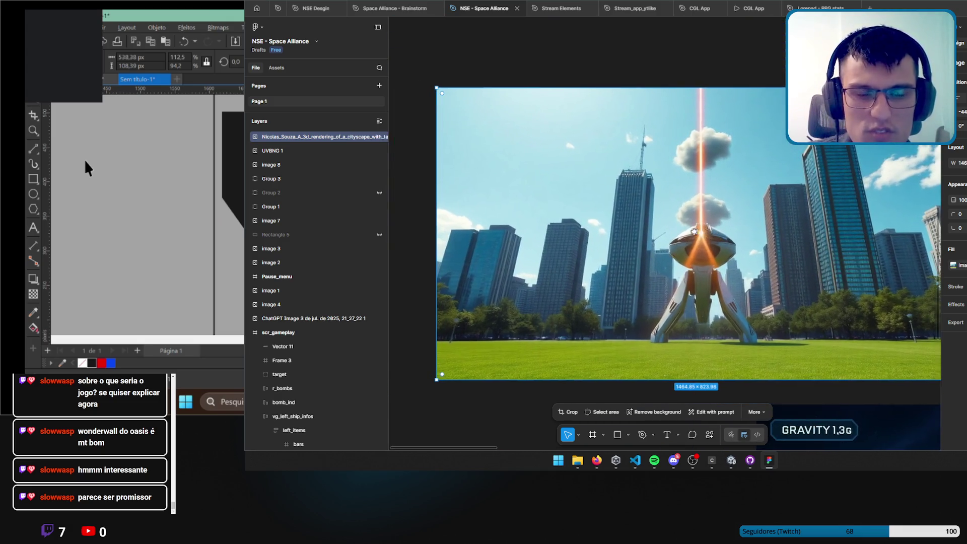
{"action": "scroll", "coordinate": [767, 212], "scroll_direction": "right", "scroll_amount": 3}
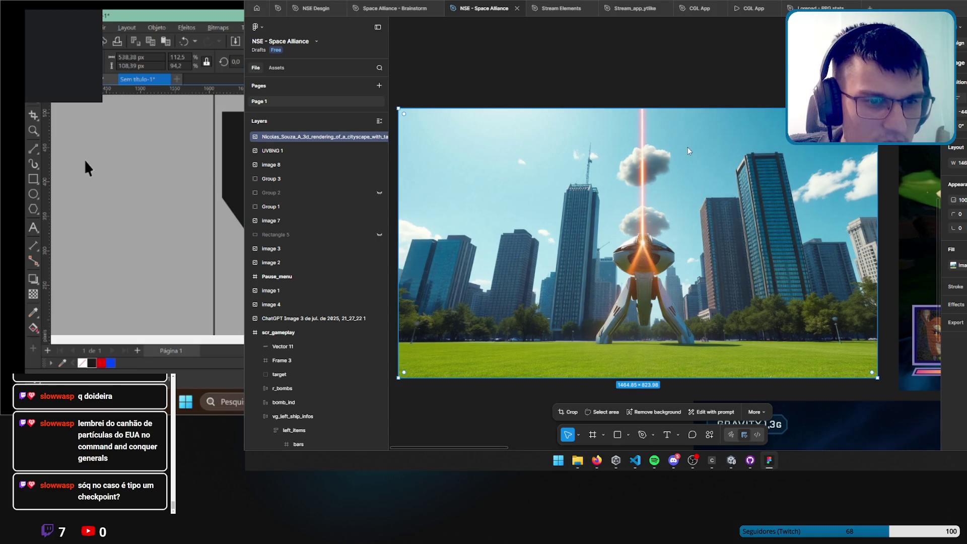
Paste the 1280 × 720 hangar main menu screenshot and move it up and left into place.
{"action": "key", "text": "ctrl+v"}
{"action": "mouse_move", "coordinate": [764, 261]}
{"action": "left_mouse_down"}
{"action": "mouse_move", "coordinate": [638, 188]}
{"action": "mouse_move", "coordinate": [499, 188]}
{"action": "mouse_move", "coordinate": [732, 265]}
{"action": "left_mouse_up"}
{"action": "scroll", "coordinate": [732, 265], "scroll_direction": "up", "scroll_amount": 3}
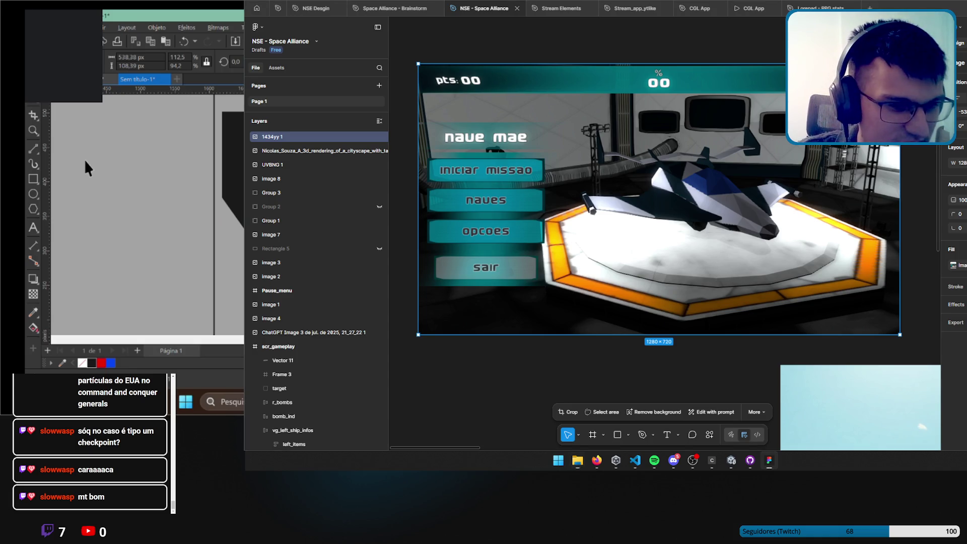
Paste the 1280 × 720 Space Alliance title image and pan to view it among the references.
{"action": "key", "text": "ctrl+v"}
{"action": "key", "text": "shift+2"}
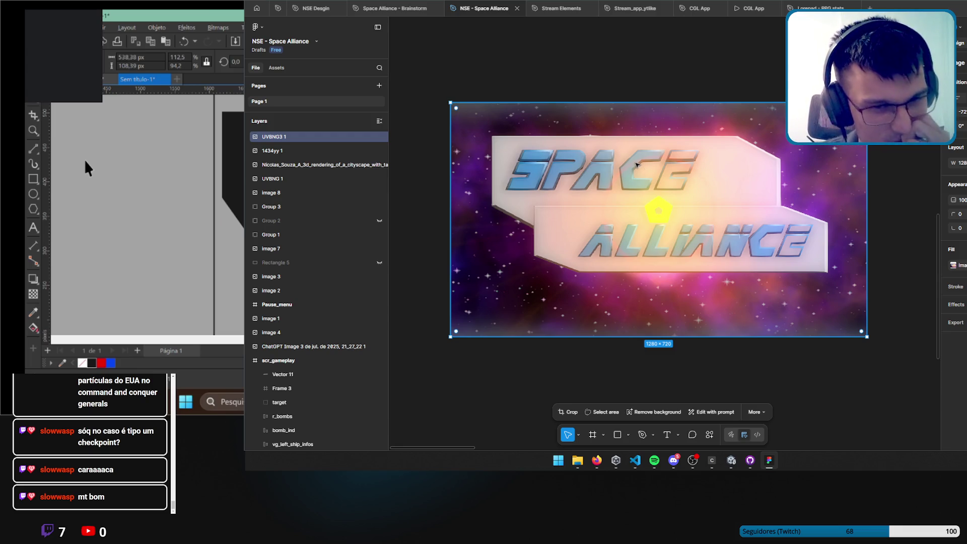
{"action": "scroll", "coordinate": [716, 196], "scroll_direction": "down", "scroll_amount": 5}
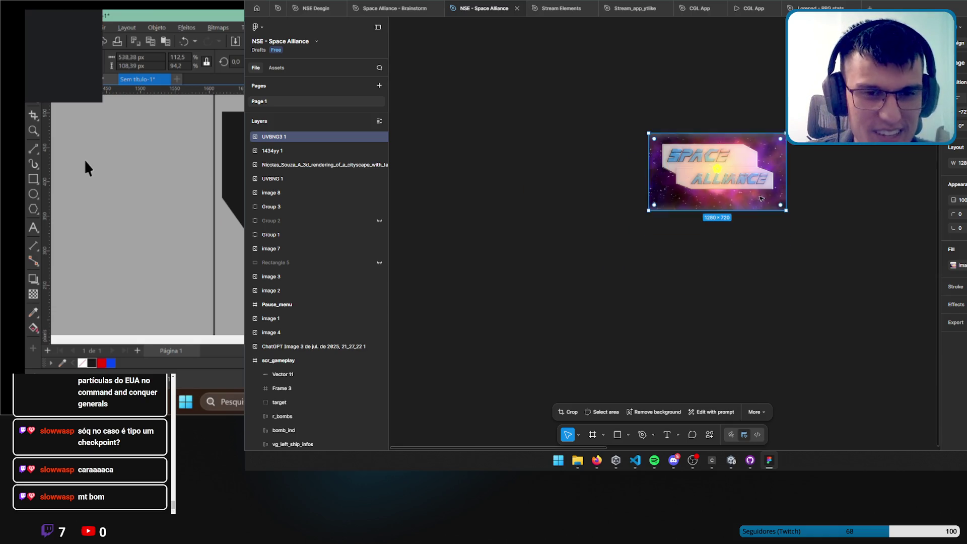
{"action": "left_click_drag", "start_coordinate": [567, 257], "coordinate": [714, 258]}
{"action": "scroll", "coordinate": [670, 262], "scroll_direction": "up", "scroll_amount": 5}
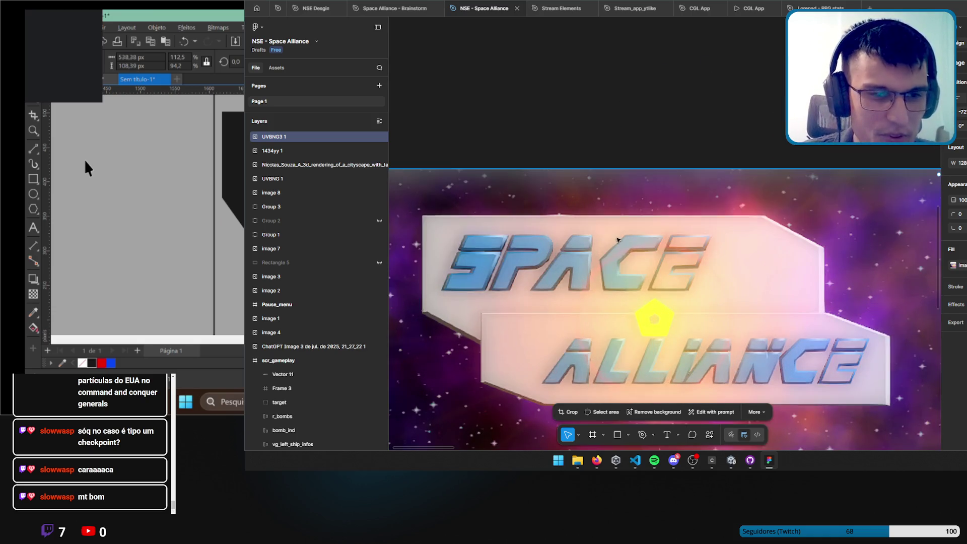
{"action": "scroll", "coordinate": [670, 261], "scroll_direction": "down", "scroll_amount": 3}
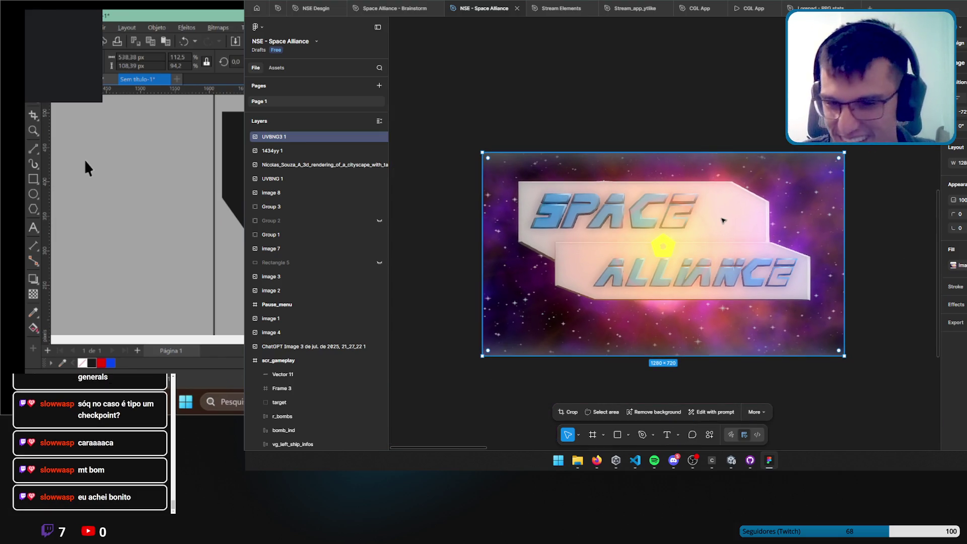
{"action": "scroll", "coordinate": [728, 219], "scroll_direction": "down", "scroll_amount": 3}
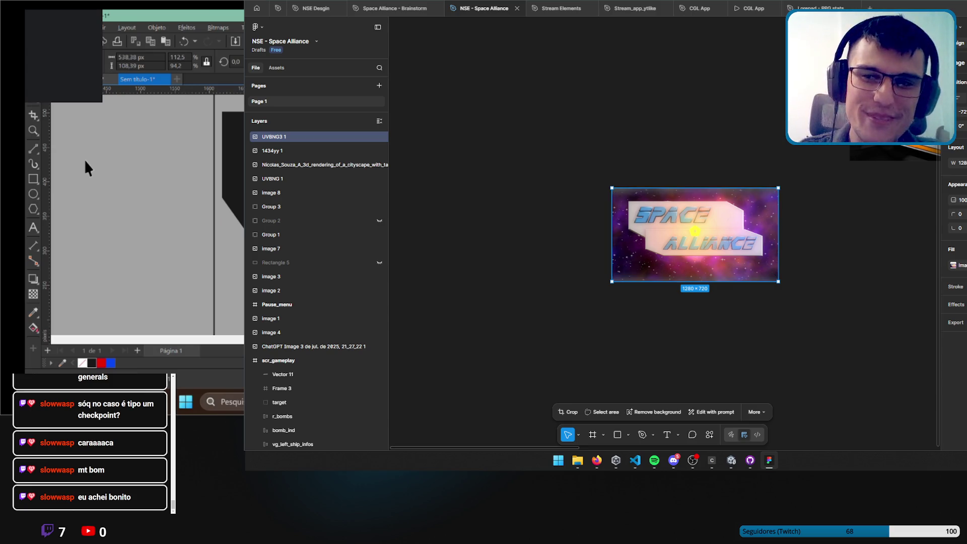
{"action": "scroll", "coordinate": [695, 230], "scroll_direction": "right", "scroll_amount": 10}
{"action": "scroll", "coordinate": [655, 252], "scroll_direction": "up", "scroll_amount": 3}
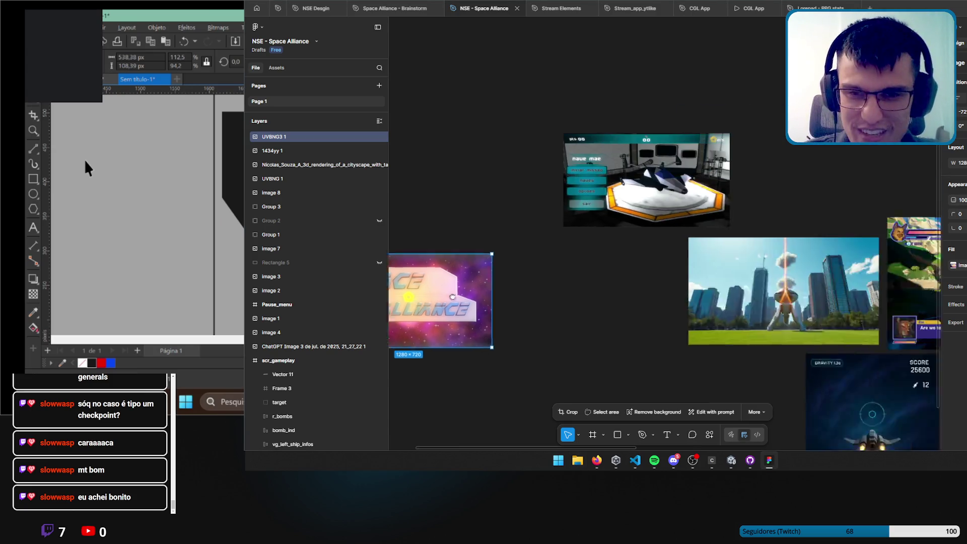
Place the Space Alliance banner beside the city image, then zoom and pan to the scr_gameplay frame.
{"action": "scroll", "coordinate": [616, 281], "scroll_direction": "down", "scroll_amount": 3}
{"action": "left_click_drag", "start_coordinate": [409, 225], "coordinate": [583, 209]}
{"action": "scroll", "coordinate": [599, 189], "scroll_direction": "right", "scroll_amount": 6}
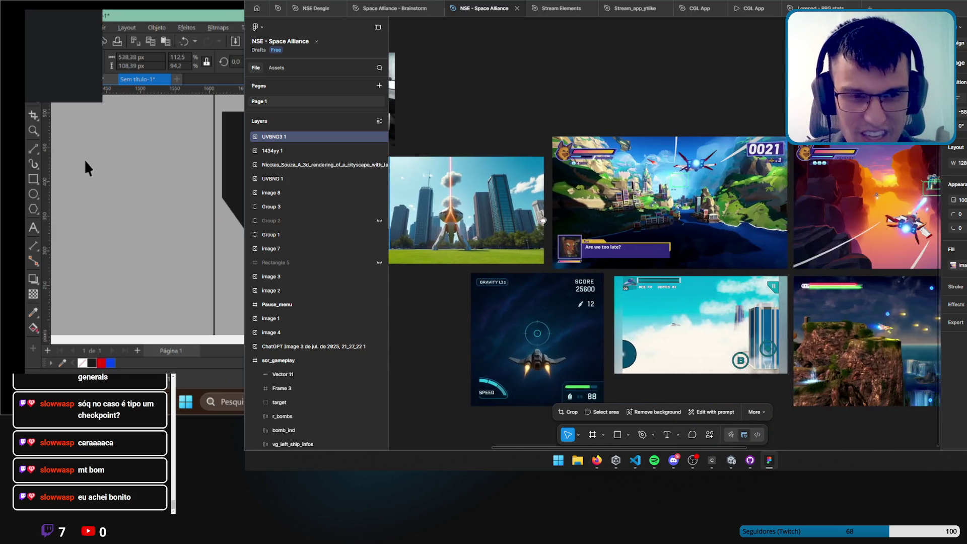
{"action": "scroll", "coordinate": [599, 191], "scroll_direction": "down", "scroll_amount": 3}
{"action": "scroll", "coordinate": [589, 202], "scroll_direction": "left", "scroll_amount": 4}
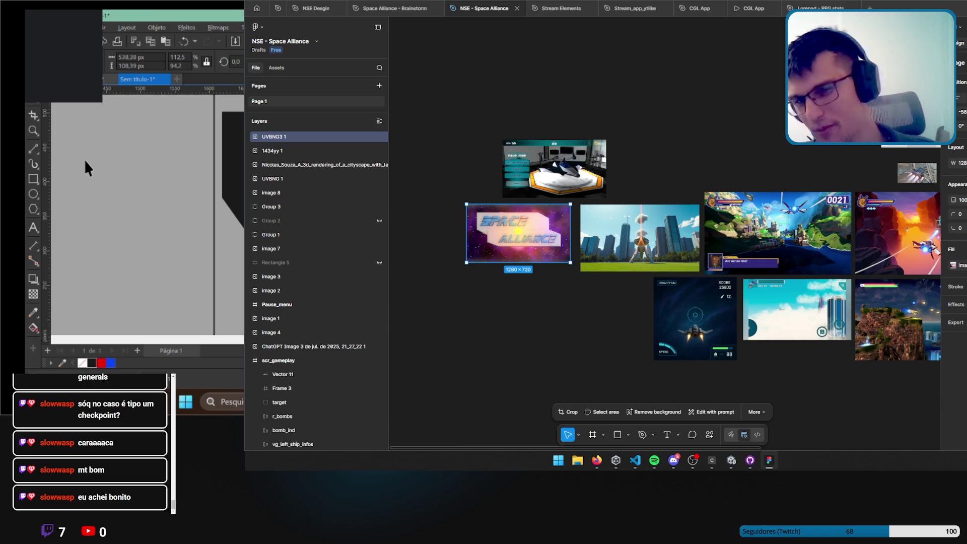
{"action": "scroll", "coordinate": [736, 170], "scroll_direction": "right", "scroll_amount": 5}
{"action": "scroll", "coordinate": [655, 201], "scroll_direction": "up", "scroll_amount": 2}
{"action": "scroll", "coordinate": [614, 214], "scroll_direction": "left", "scroll_amount": 4}
{"action": "scroll", "coordinate": [614, 214], "scroll_direction": "down", "scroll_amount": 1}
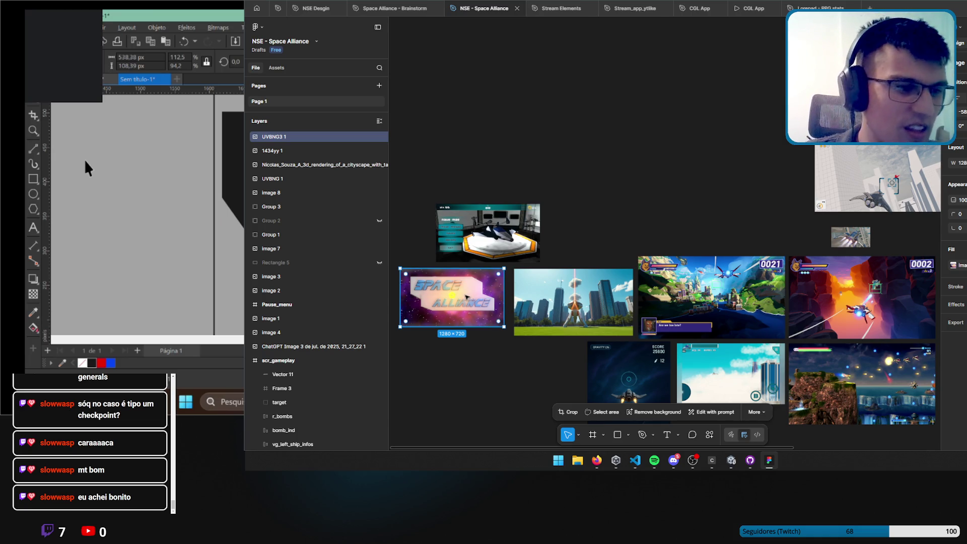
{"action": "scroll", "coordinate": [601, 220], "scroll_direction": "up", "scroll_amount": 5}
{"action": "scroll", "coordinate": [601, 220], "scroll_direction": "left", "scroll_amount": 2}
{"action": "scroll", "coordinate": [640, 242], "scroll_direction": "up", "scroll_amount": 5}
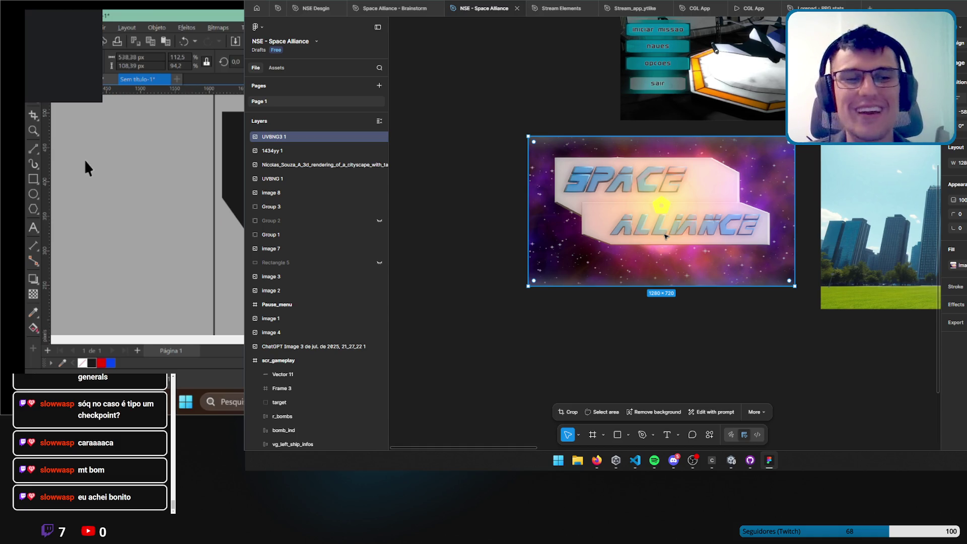
{"action": "scroll", "coordinate": [679, 227], "scroll_direction": "down", "scroll_amount": 3}
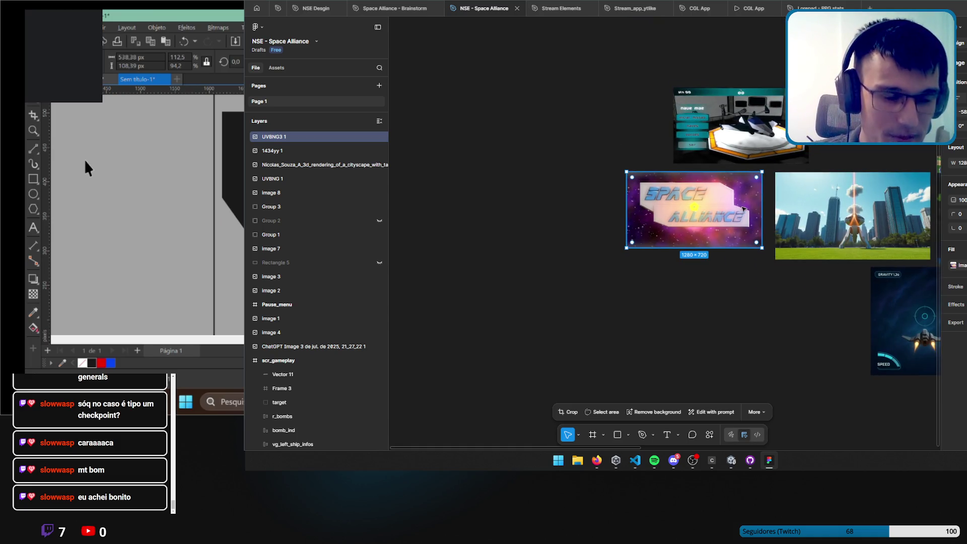
{"action": "scroll", "coordinate": [654, 229], "scroll_direction": "right", "scroll_amount": 5}
{"action": "scroll", "coordinate": [653, 231], "scroll_direction": "up", "scroll_amount": 3}
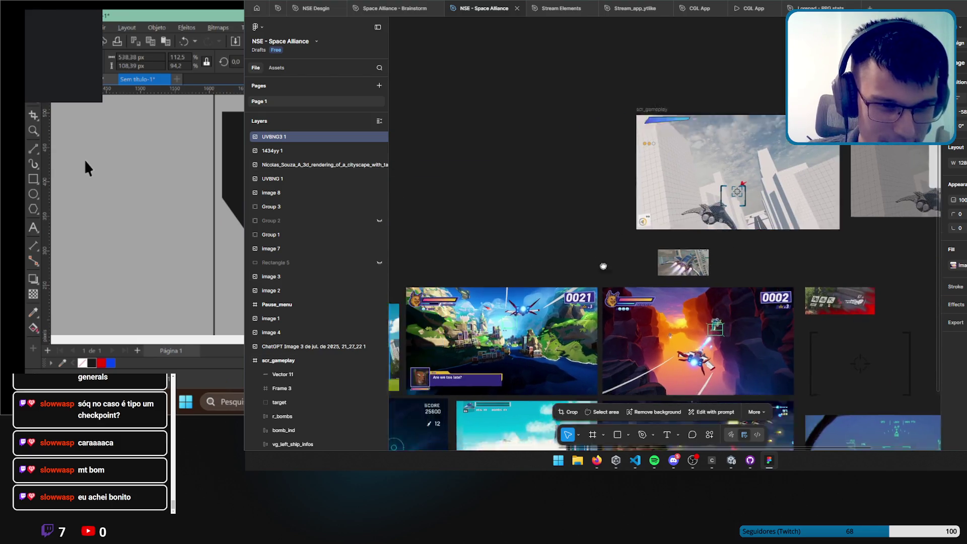
{"action": "scroll", "coordinate": [580, 255], "scroll_direction": "down", "scroll_amount": 3}
{"action": "scroll", "coordinate": [580, 255], "scroll_direction": "left", "scroll_amount": 4}
{"action": "scroll", "coordinate": [581, 255], "scroll_direction": "down", "scroll_amount": 1}
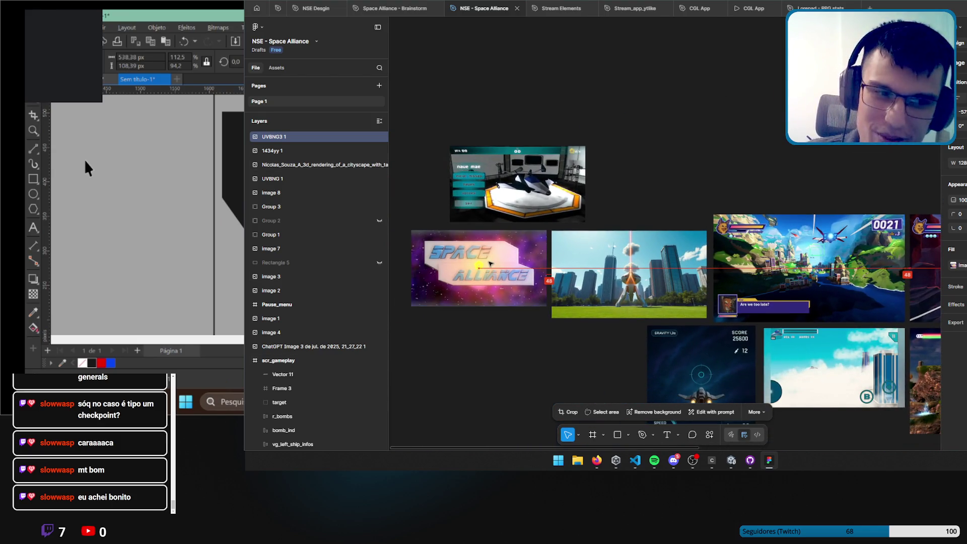
{"action": "scroll", "coordinate": [487, 261], "scroll_direction": "down", "scroll_amount": 5}
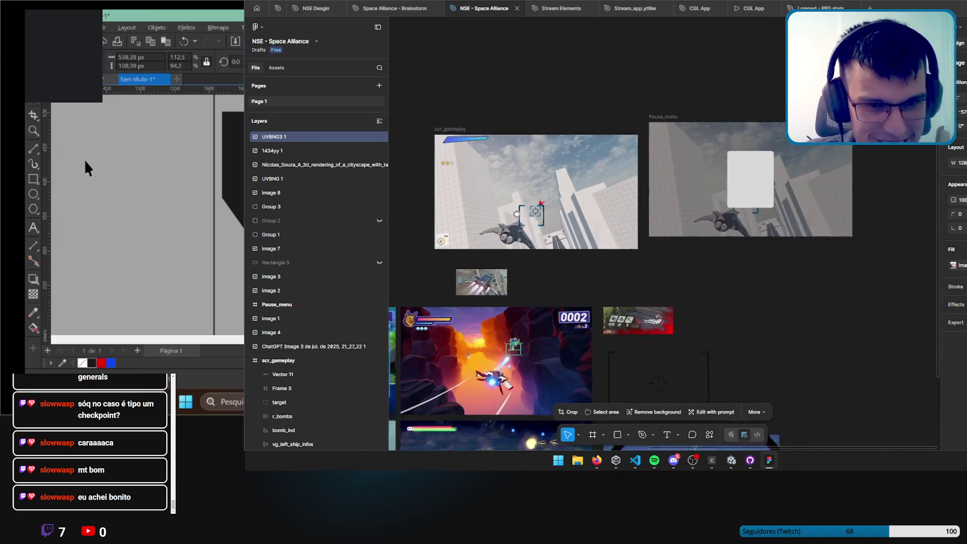
{"action": "scroll", "coordinate": [543, 217], "scroll_direction": "left", "scroll_amount": 3}
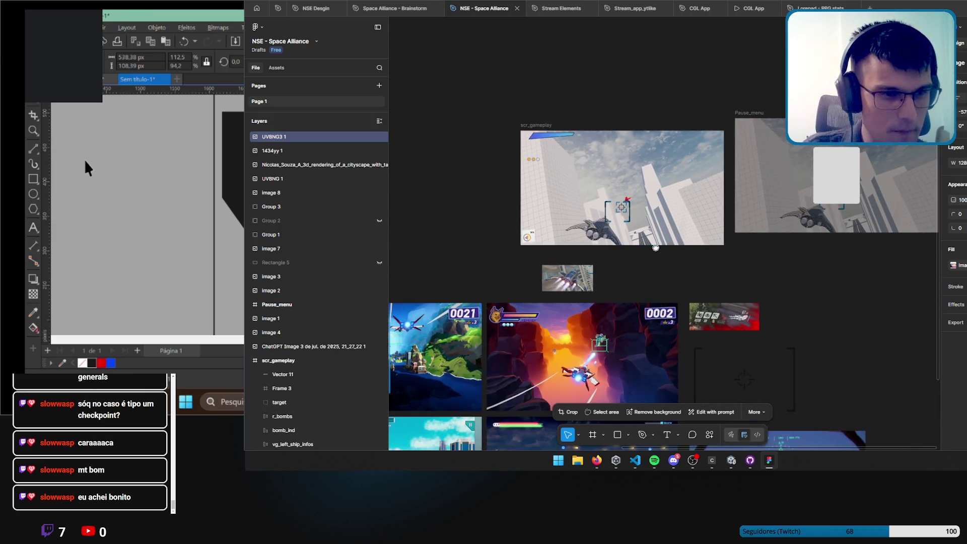
{"action": "scroll", "coordinate": [570, 153], "scroll_direction": "up", "scroll_amount": 6}
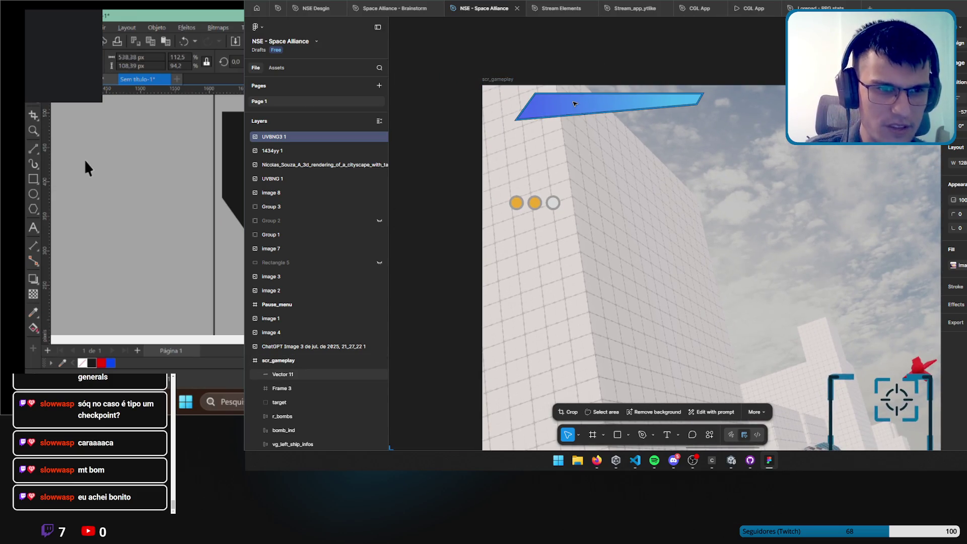
Select the blue slanted bar, enter point editing and lower its bottom-left corner slightly.
{"action": "left_click", "coordinate": [544, 111]}
{"action": "scroll", "coordinate": [648, 147], "scroll_direction": "left", "scroll_amount": 4}
{"action": "scroll", "coordinate": [647, 148], "scroll_direction": "up", "scroll_amount": 3}
{"action": "scroll", "coordinate": [648, 147], "scroll_direction": "up", "scroll_amount": 2}
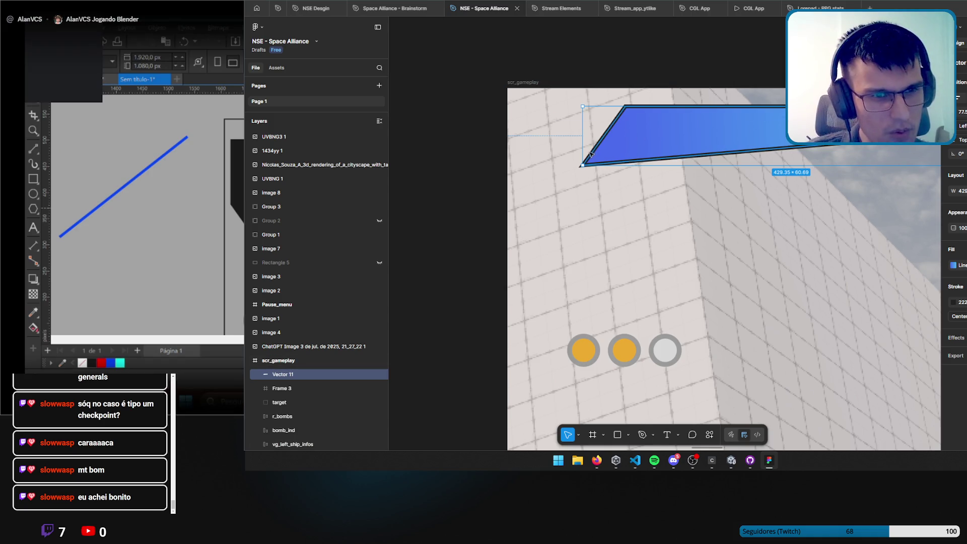
{"action": "scroll", "coordinate": [781, 146], "scroll_direction": "up", "scroll_amount": 1}
{"action": "scroll", "coordinate": [781, 146], "scroll_direction": "right", "scroll_amount": 1}
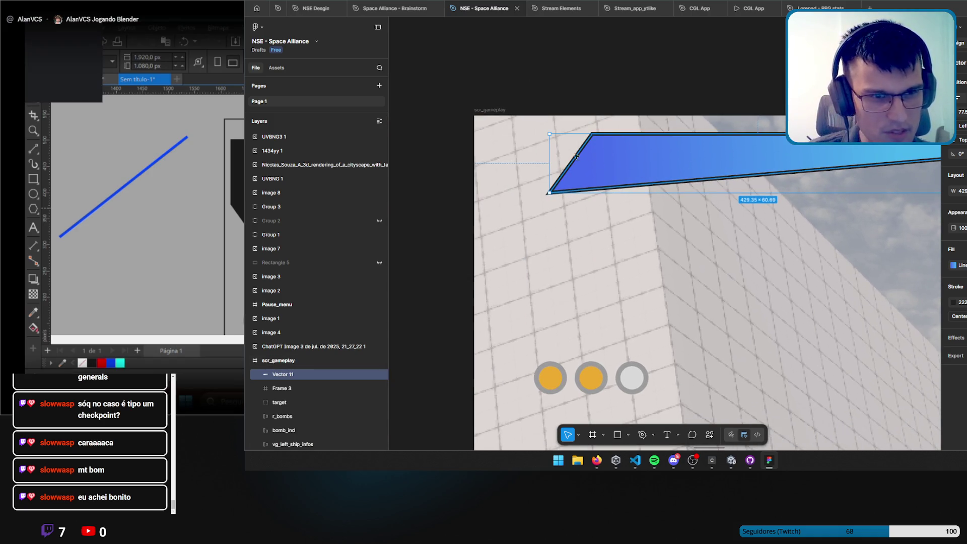
{"action": "double_click", "coordinate": [567, 168]}
{"action": "left_click_drag", "start_coordinate": [549, 194], "coordinate": [551, 201]}
Nudge the bottom-right corner up and left and reposition the bottom-left, giving 433.93 × 72.2.
{"action": "scroll", "coordinate": [624, 188], "scroll_direction": "right", "scroll_amount": 5}
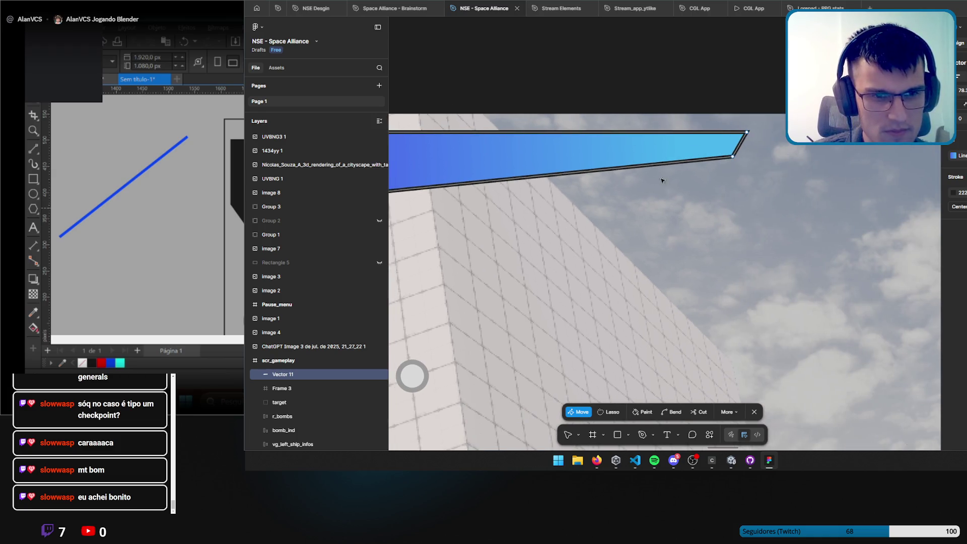
{"action": "left_click_drag", "start_coordinate": [733, 157], "coordinate": [734, 153]}
{"action": "scroll", "coordinate": [735, 154], "scroll_direction": "left", "scroll_amount": 3}
{"action": "mouse_move", "coordinate": [881, 147]}
{"action": "left_mouse_down"}
{"action": "mouse_move", "coordinate": [866, 158]}
{"action": "mouse_move", "coordinate": [871, 150]}
{"action": "left_mouse_up"}
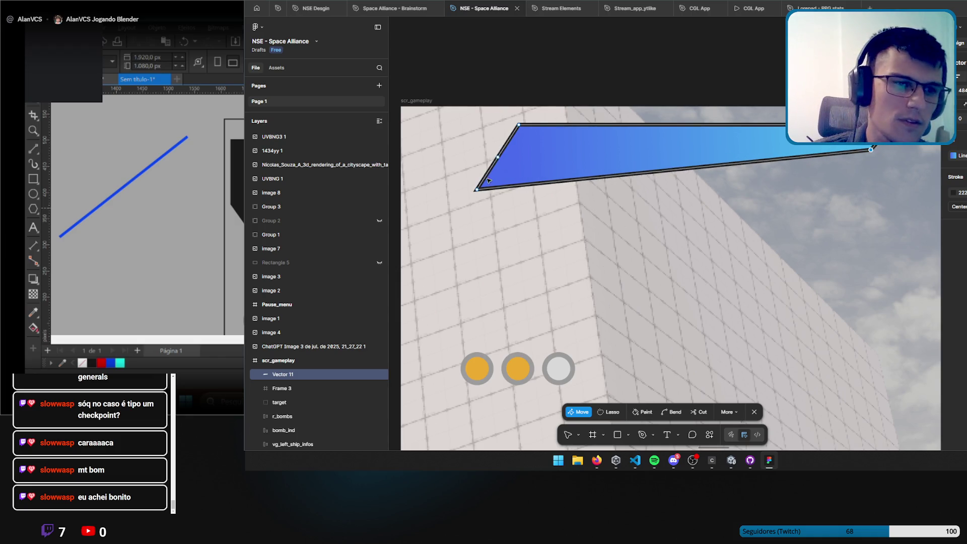
{"action": "mouse_move", "coordinate": [477, 190]}
{"action": "left_mouse_down"}
{"action": "mouse_move", "coordinate": [464, 208]}
{"action": "mouse_move", "coordinate": [475, 197]}
{"action": "left_mouse_up"}
{"action": "scroll", "coordinate": [534, 218], "scroll_direction": "left", "scroll_amount": 2}
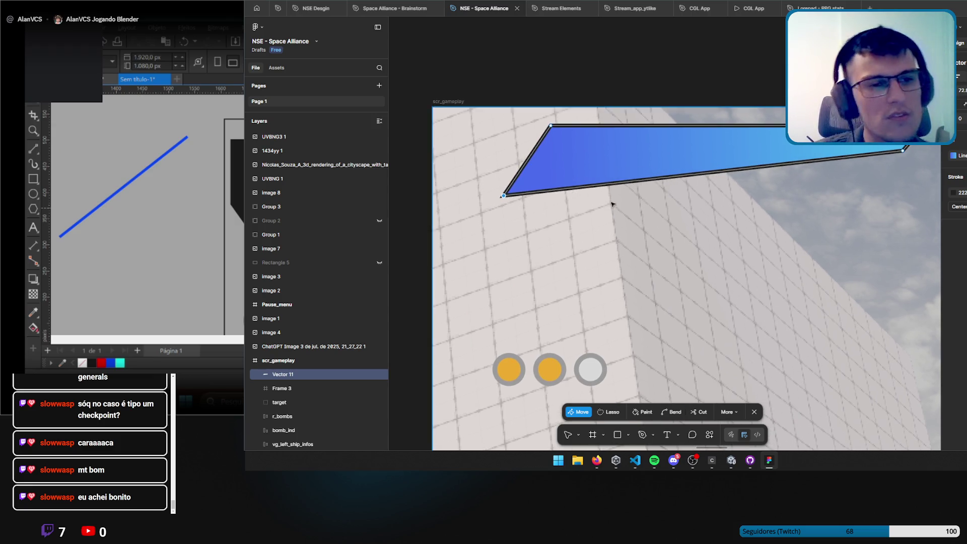
{"action": "scroll", "coordinate": [612, 204], "scroll_direction": "right", "scroll_amount": 2}
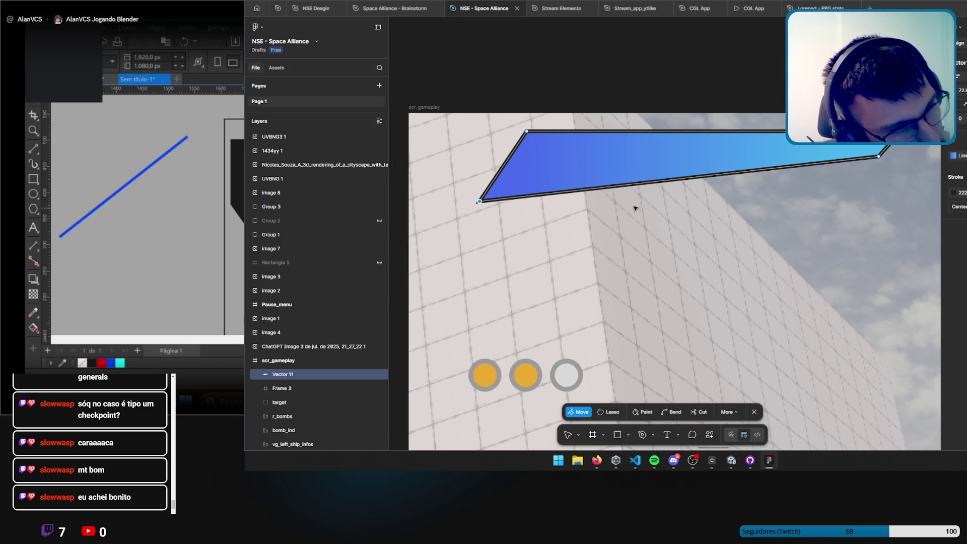
{"action": "key", "text": "Escape"}
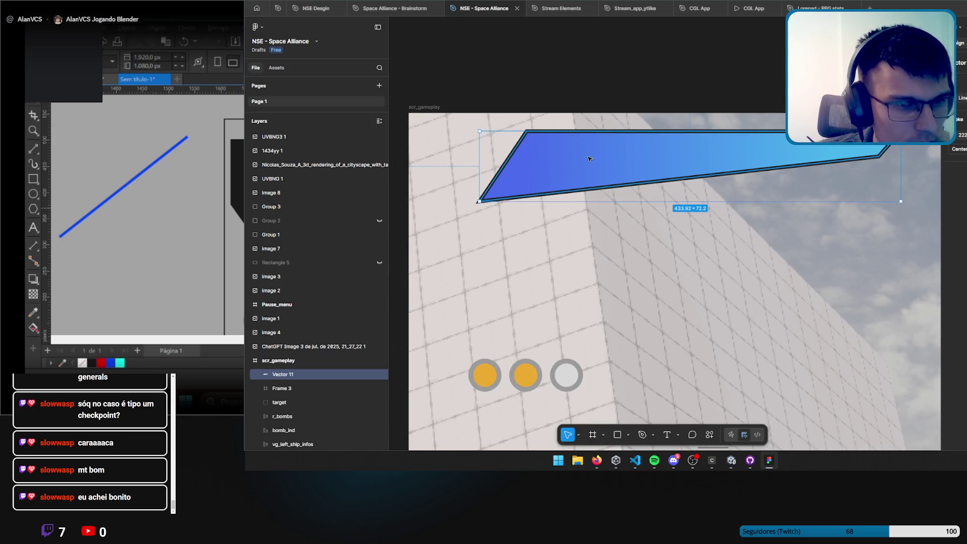
Place a copy of the bar just below the original and pull its top-right corner into a thinner slant.
{"action": "mouse_move", "coordinate": [598, 162]}
{"action": "left_mouse_down"}
{"action": "mouse_move", "coordinate": [589, 222]}
{"action": "mouse_move", "coordinate": [570, 217]}
{"action": "left_mouse_up"}
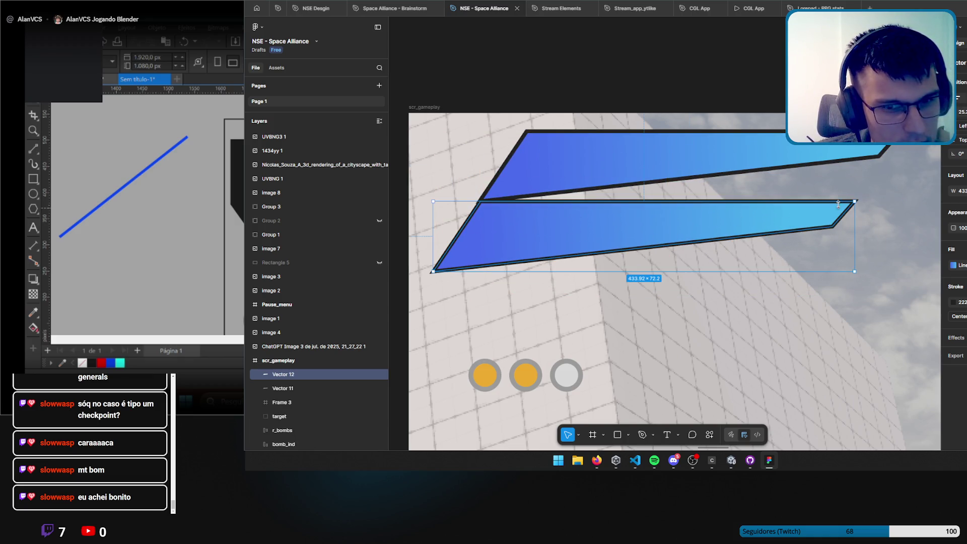
{"action": "double_click", "coordinate": [760, 215]}
{"action": "left_click_drag", "start_coordinate": [855, 201], "coordinate": [826, 165]}
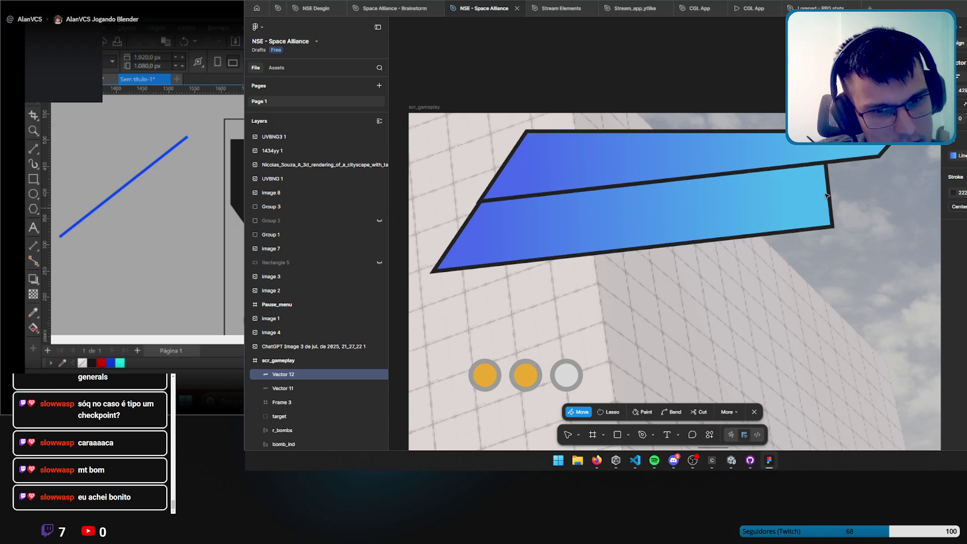
{"action": "mouse_move", "coordinate": [827, 165]}
{"action": "left_mouse_down"}
{"action": "mouse_move", "coordinate": [726, 184]}
{"action": "mouse_move", "coordinate": [752, 168]}
{"action": "mouse_move", "coordinate": [866, 162]}
{"action": "mouse_move", "coordinate": [718, 179]}
{"action": "mouse_move", "coordinate": [788, 172]}
{"action": "left_mouse_up"}
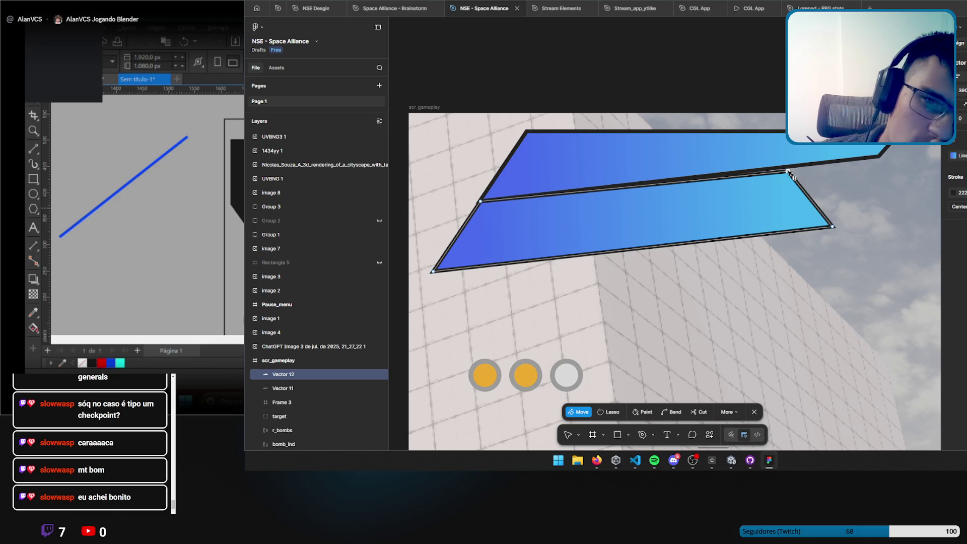
{"action": "left_click_drag", "start_coordinate": [789, 172], "coordinate": [805, 165]}
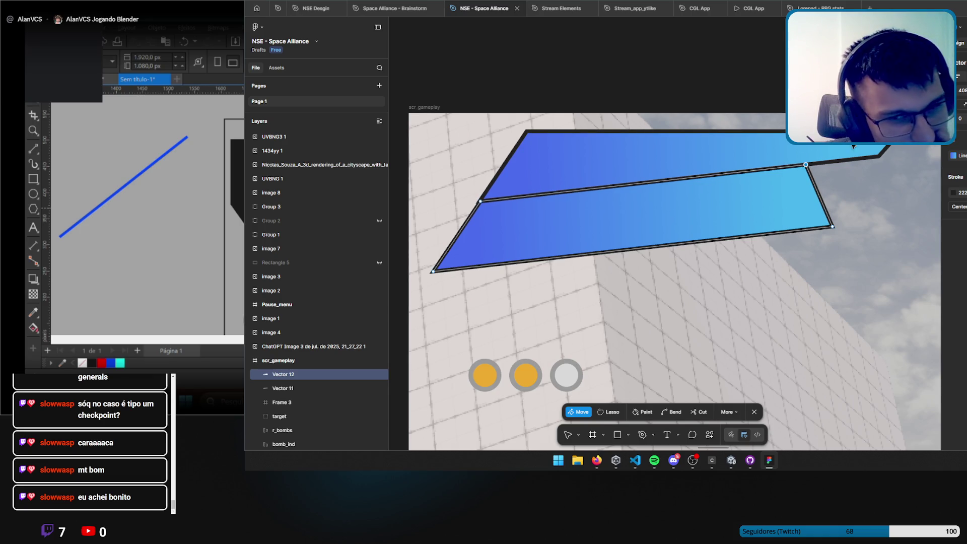
{"action": "left_click", "coordinate": [479, 201]}
{"action": "left_click_drag", "start_coordinate": [479, 201], "coordinate": [480, 201]}
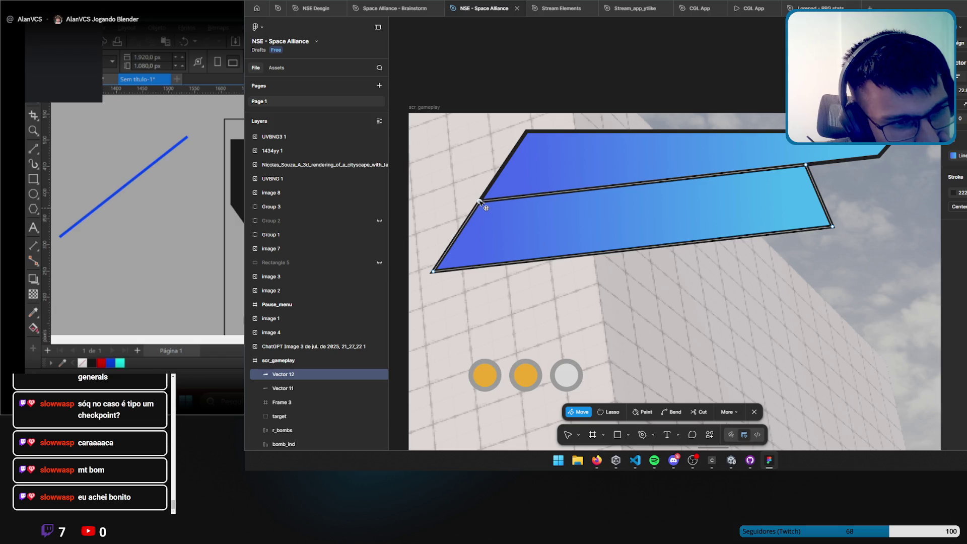
Raise the lower bar's left corners toward the upper bar and slant its right edge.
{"action": "mouse_move", "coordinate": [832, 228]}
{"action": "left_mouse_down"}
{"action": "mouse_move", "coordinate": [670, 228]}
{"action": "mouse_move", "coordinate": [761, 212]}
{"action": "left_mouse_up"}
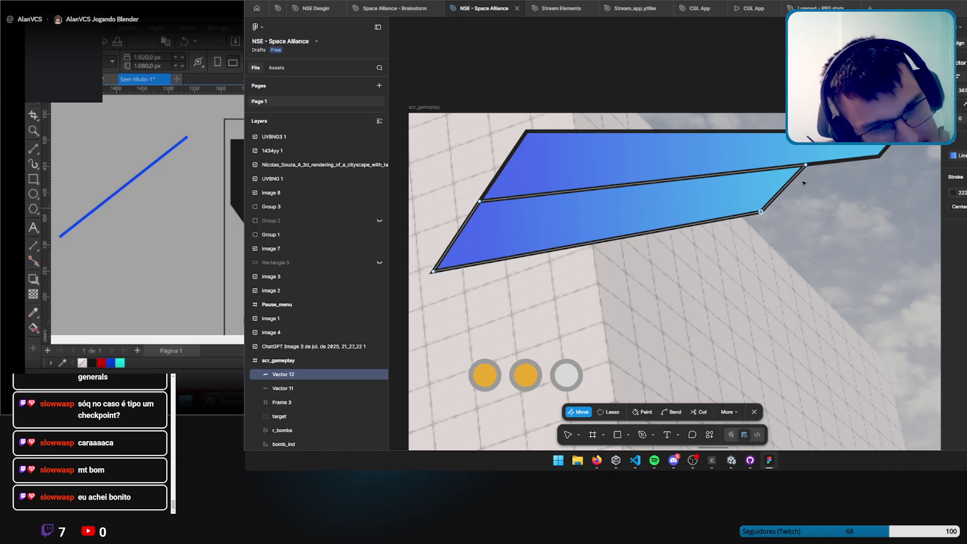
{"action": "left_click_drag", "start_coordinate": [479, 201], "coordinate": [499, 172]}
{"action": "left_click_drag", "start_coordinate": [432, 273], "coordinate": [467, 220]}
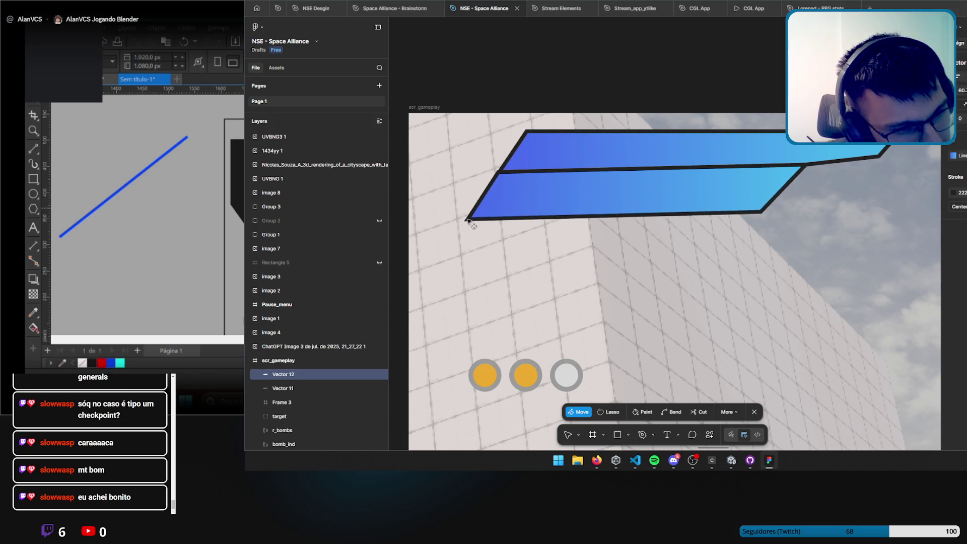
{"action": "scroll", "coordinate": [500, 176], "scroll_direction": "up", "scroll_amount": 2}
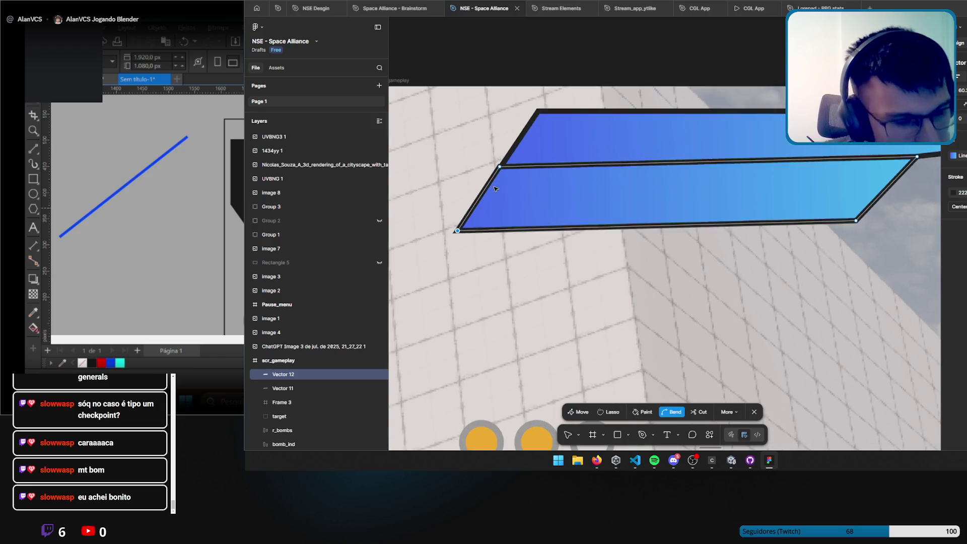
{"action": "left_click_drag", "start_coordinate": [501, 168], "coordinate": [507, 176]}
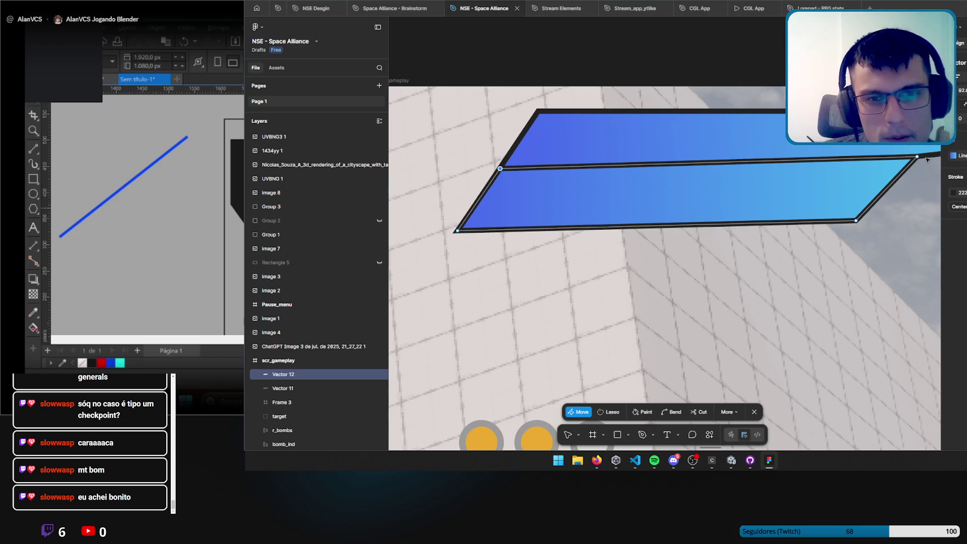
{"action": "left_click_drag", "start_coordinate": [913, 158], "coordinate": [856, 165]}
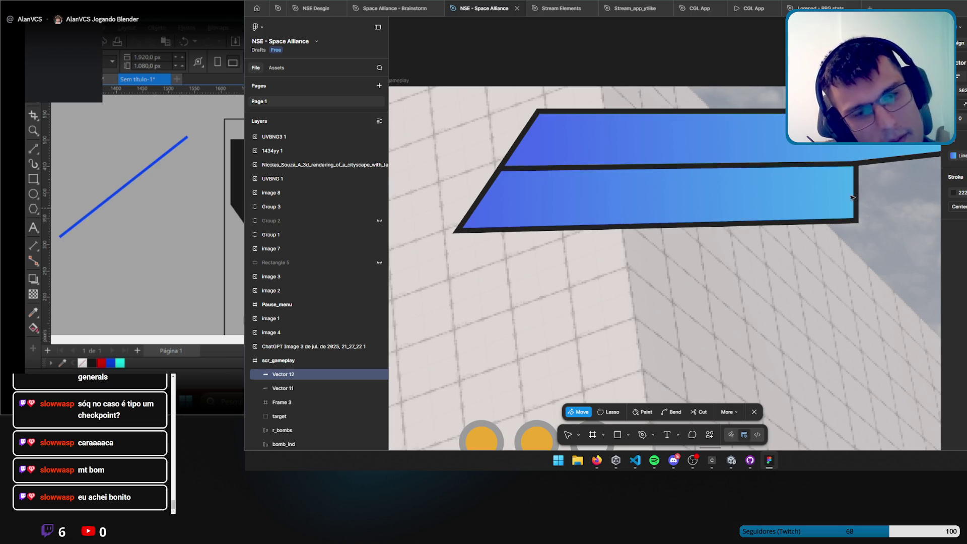
{"action": "left_click", "coordinate": [857, 220]}
{"action": "mouse_move", "coordinate": [856, 220]}
{"action": "left_mouse_down"}
{"action": "mouse_move", "coordinate": [788, 210]}
{"action": "mouse_move", "coordinate": [852, 166]}
{"action": "mouse_move", "coordinate": [789, 210]}
{"action": "mouse_move", "coordinate": [819, 206]}
{"action": "mouse_move", "coordinate": [752, 206]}
{"action": "left_mouse_up"}
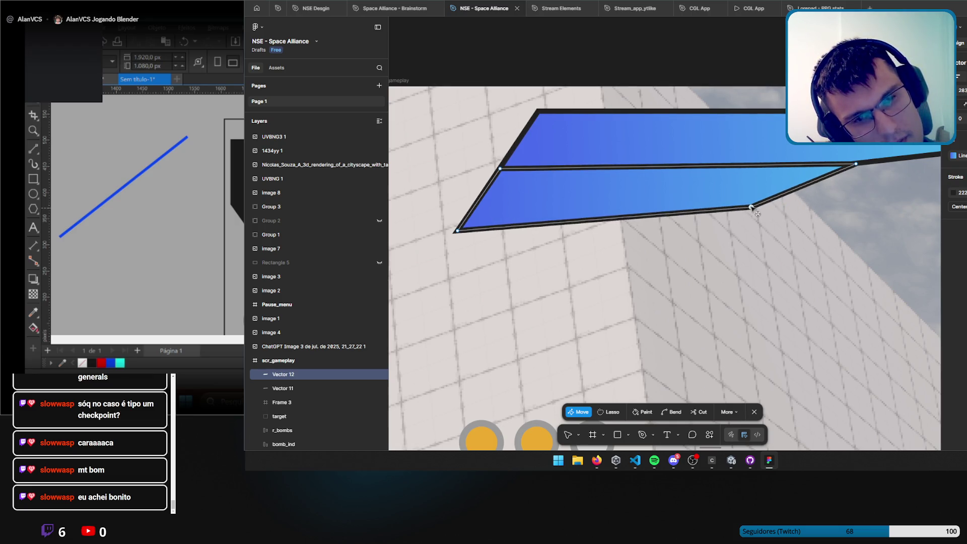
{"action": "scroll", "coordinate": [795, 212], "scroll_direction": "down", "scroll_amount": 3}
{"action": "scroll", "coordinate": [726, 232], "scroll_direction": "left", "scroll_amount": 2}
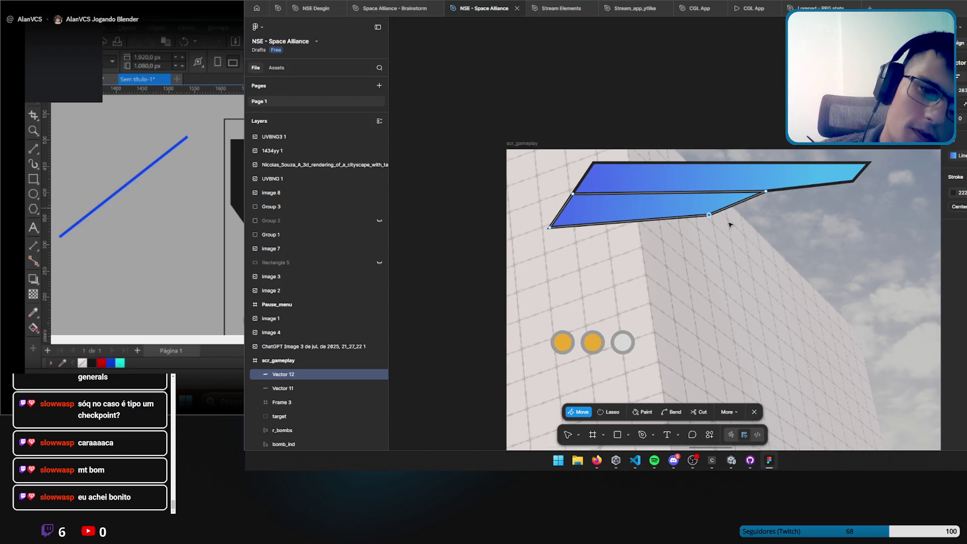
{"action": "mouse_move", "coordinate": [709, 215]}
{"action": "left_mouse_down"}
{"action": "mouse_move", "coordinate": [734, 214]}
{"action": "mouse_move", "coordinate": [690, 218]}
{"action": "mouse_move", "coordinate": [774, 213]}
{"action": "mouse_move", "coordinate": [802, 189]}
{"action": "mouse_move", "coordinate": [716, 208]}
{"action": "mouse_move", "coordinate": [755, 208]}
{"action": "left_mouse_up"}
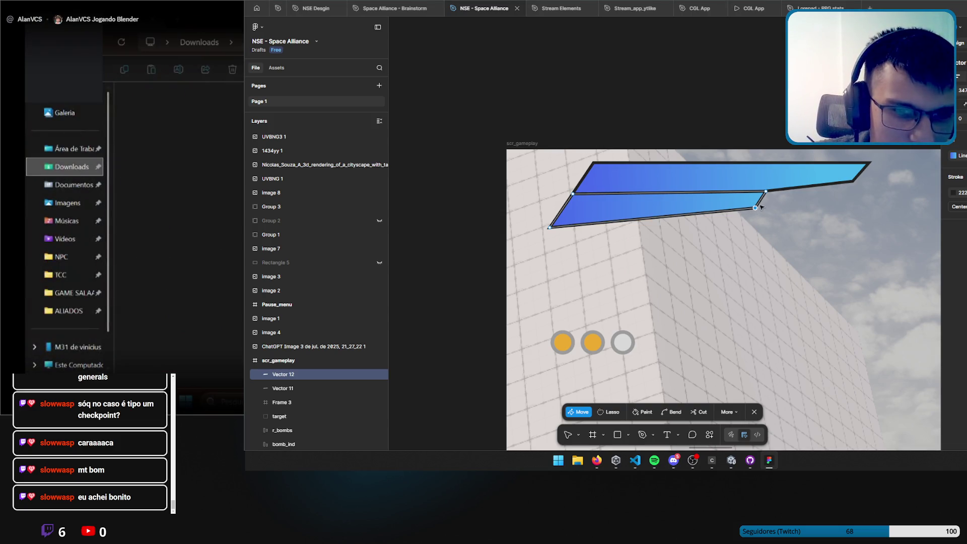
{"action": "left_click_drag", "start_coordinate": [751, 208], "coordinate": [748, 209]}
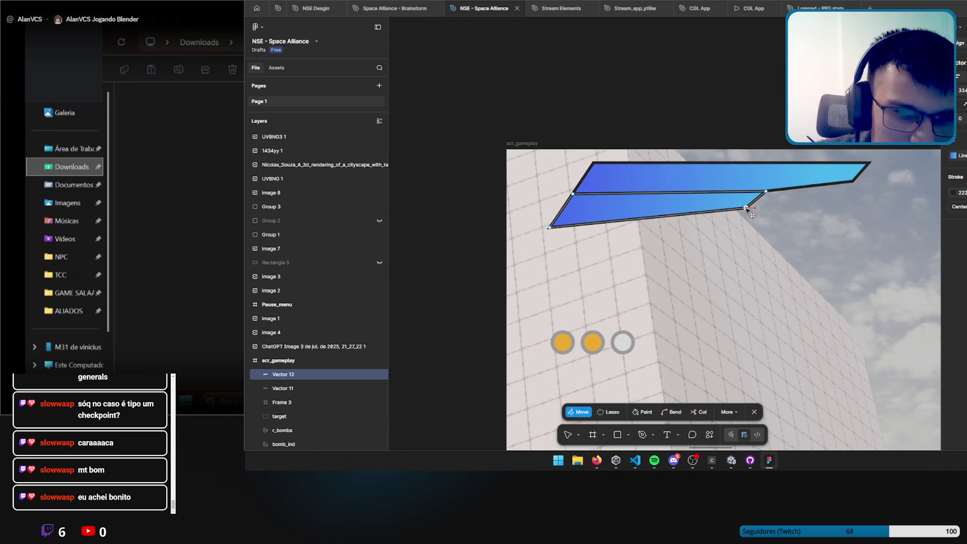
Fine-tune the lower bar's bottom-left and right corners, then leave vector edit mode.
{"action": "scroll", "coordinate": [569, 208], "scroll_direction": "up", "scroll_amount": 6}
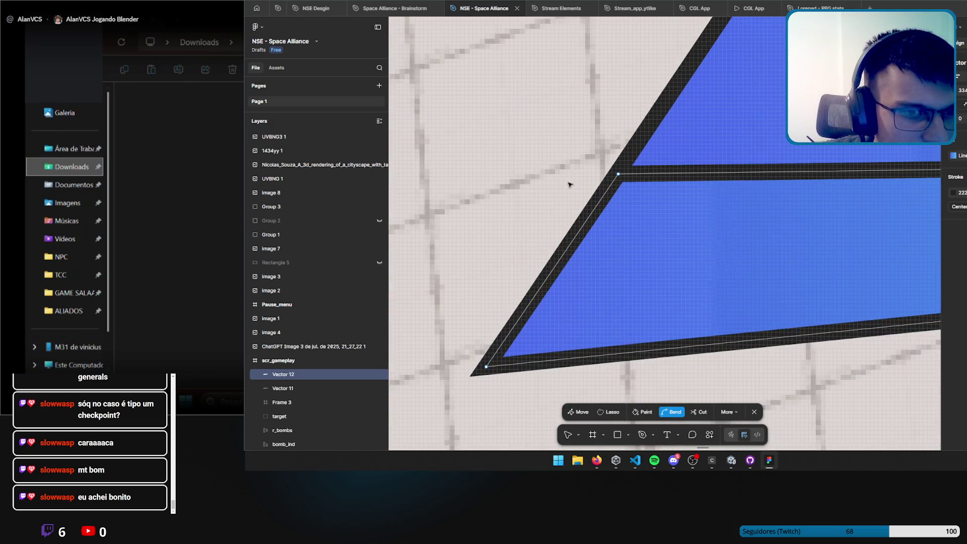
{"action": "scroll", "coordinate": [569, 185], "scroll_direction": "down", "scroll_amount": 6}
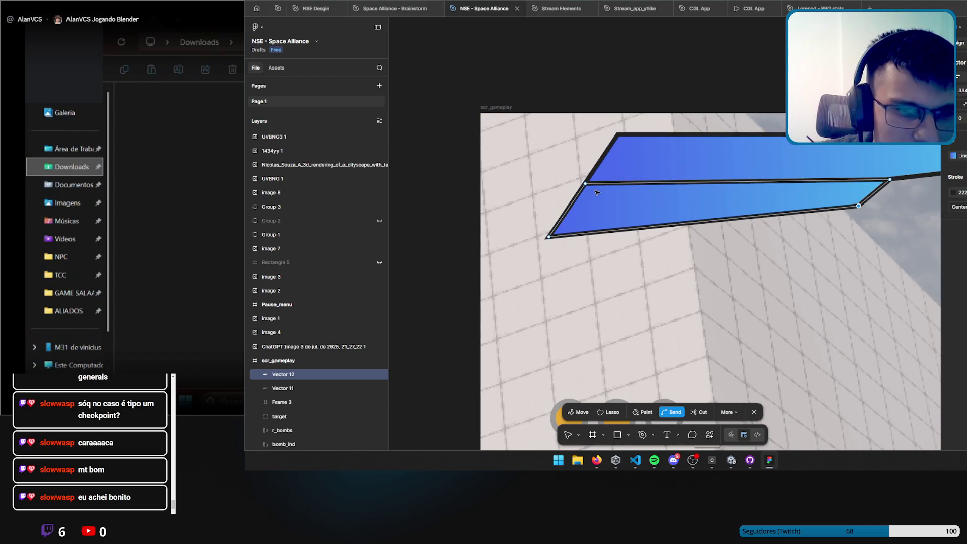
{"action": "left_click_drag", "start_coordinate": [550, 236], "coordinate": [562, 217]}
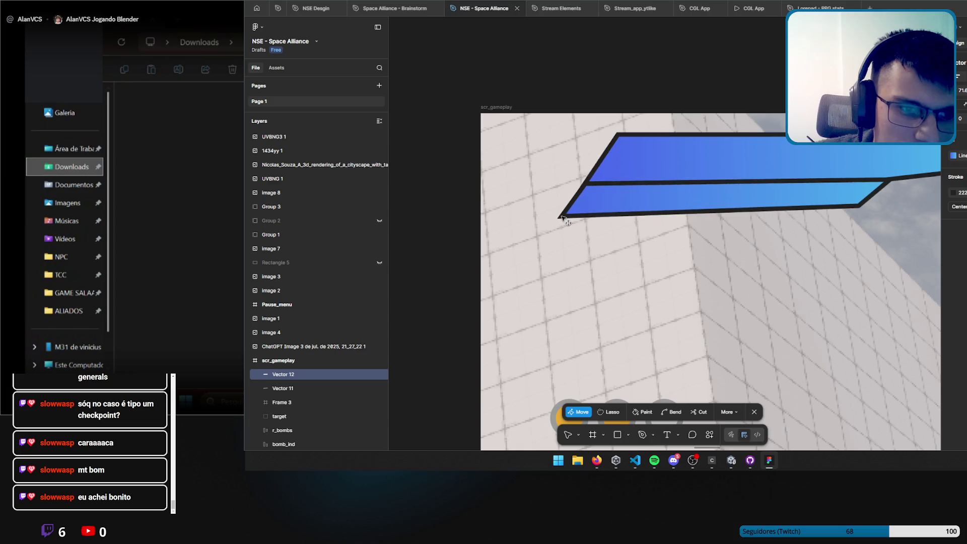
{"action": "left_click", "coordinate": [562, 217]}
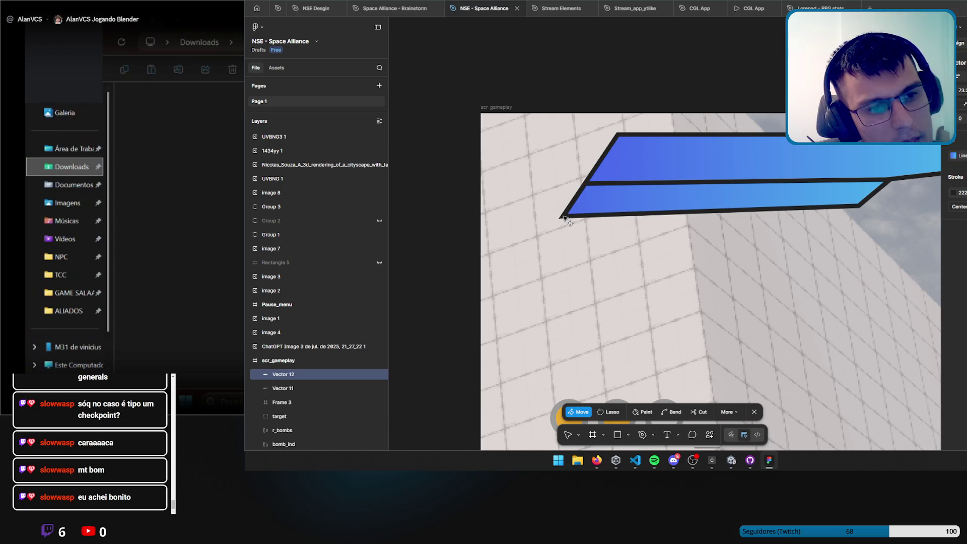
{"action": "scroll", "coordinate": [565, 218], "scroll_direction": "right", "scroll_amount": 3}
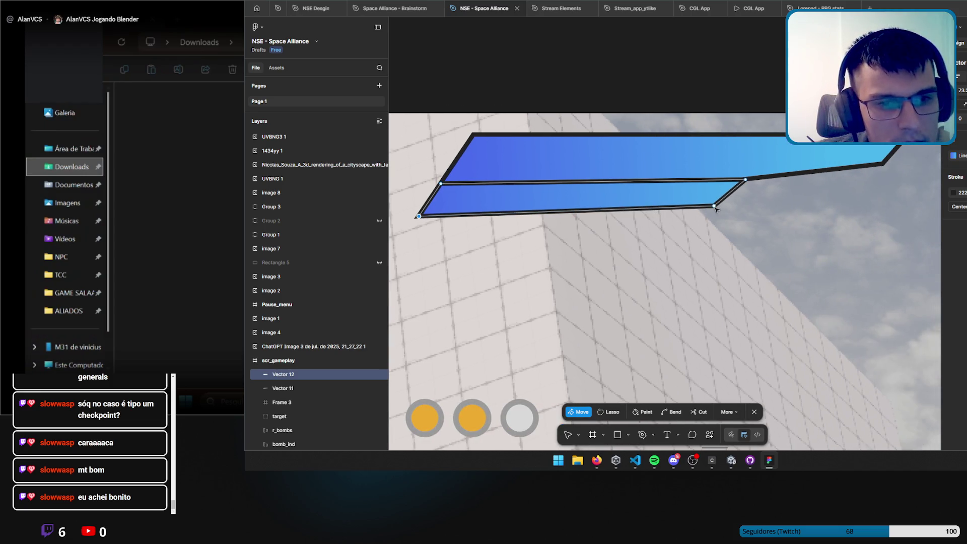
{"action": "mouse_move", "coordinate": [716, 204]}
{"action": "left_mouse_down"}
{"action": "mouse_move", "coordinate": [691, 212]}
{"action": "mouse_move", "coordinate": [724, 199]}
{"action": "mouse_move", "coordinate": [693, 199]}
{"action": "left_mouse_up"}
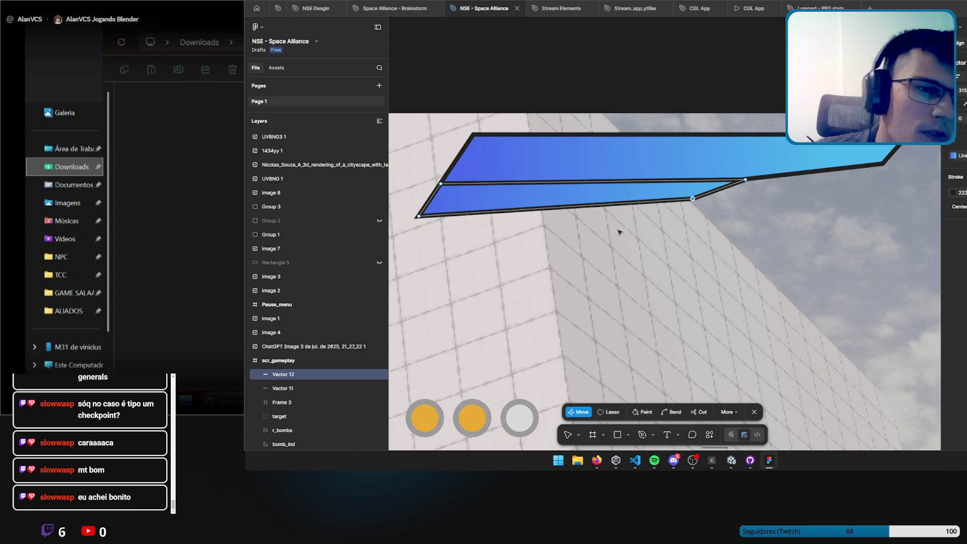
{"action": "key", "text": "Escape"}
{"action": "key", "text": "Escape"}
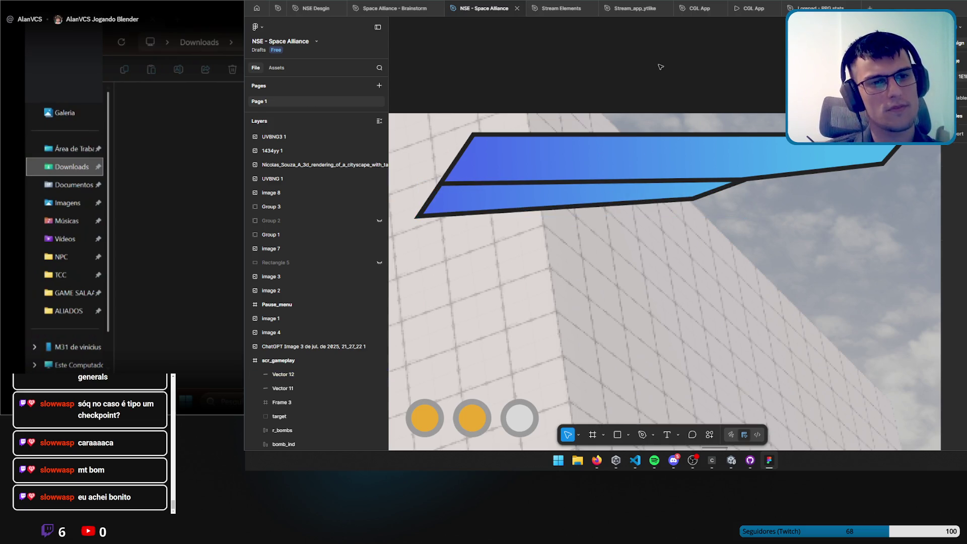
{"action": "scroll", "coordinate": [602, 146], "scroll_direction": "left", "scroll_amount": 2}
{"action": "scroll", "coordinate": [601, 147], "scroll_direction": "left", "scroll_amount": 3}
{"action": "scroll", "coordinate": [607, 228], "scroll_direction": "up", "scroll_amount": 2}
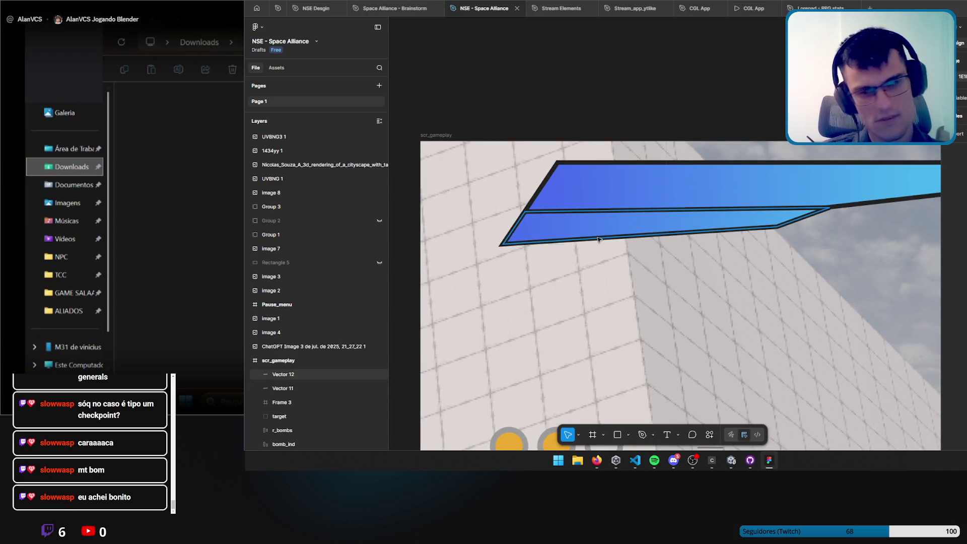
Stretch the upper blue bar's right tip further to the right.
{"action": "left_click", "coordinate": [599, 240]}
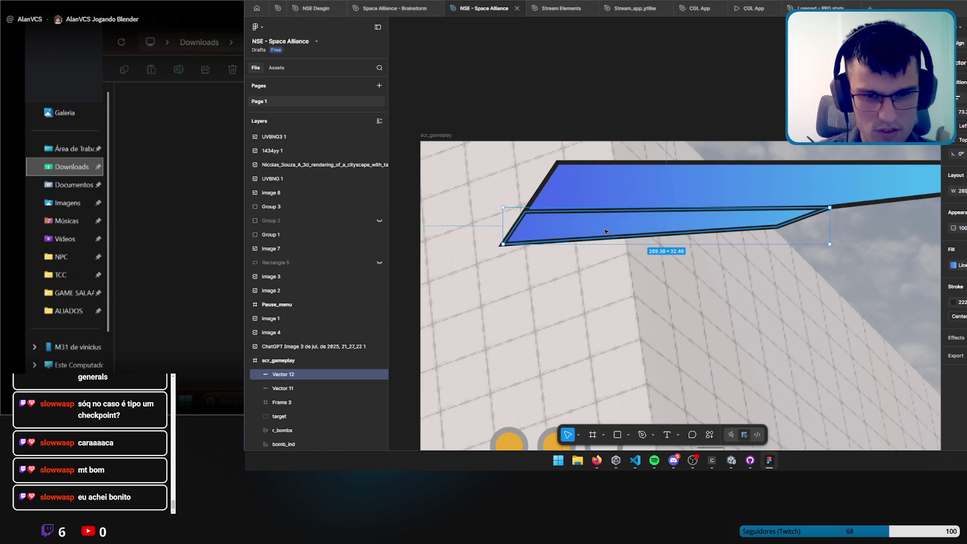
{"action": "scroll", "coordinate": [609, 232], "scroll_direction": "right", "scroll_amount": 5}
{"action": "left_click", "coordinate": [564, 218]}
{"action": "double_click", "coordinate": [734, 177]}
{"action": "left_click_drag", "start_coordinate": [736, 177], "coordinate": [750, 177]}
Select the lower blue bar and bring up its gradient fill settings.
{"action": "scroll", "coordinate": [596, 147], "scroll_direction": "down", "scroll_amount": 5, "text": "ctrl"}
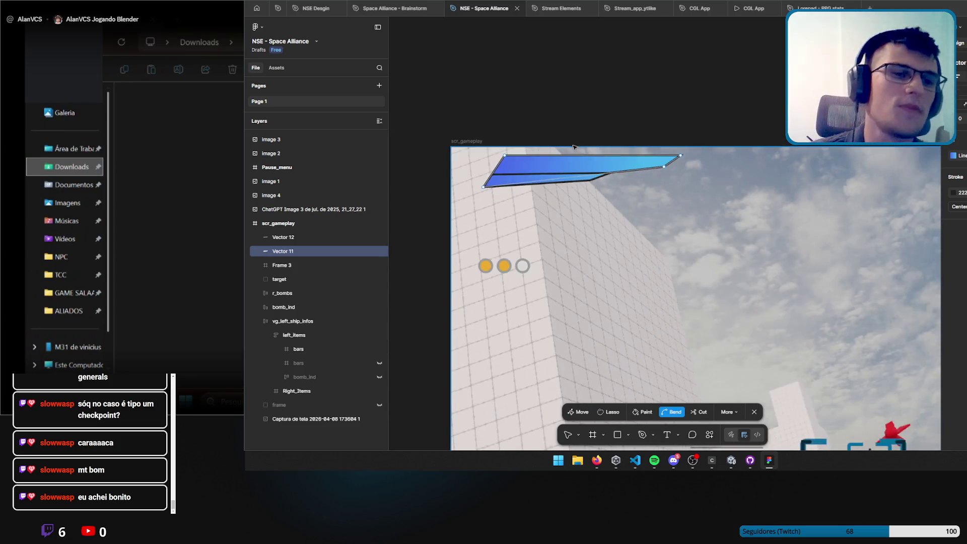
{"action": "scroll", "coordinate": [595, 146], "scroll_direction": "left", "scroll_amount": 3}
{"action": "scroll", "coordinate": [620, 146], "scroll_direction": "left", "scroll_amount": 4}
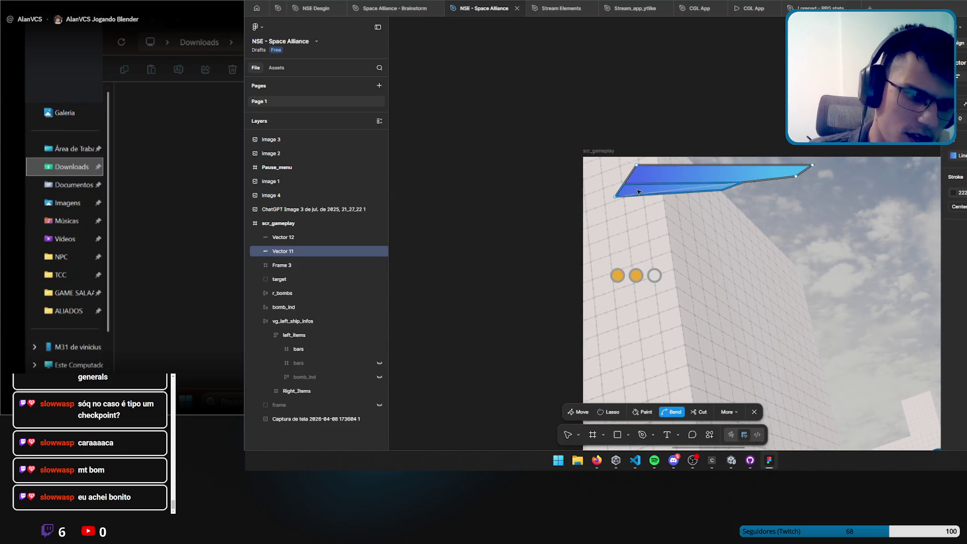
{"action": "left_click", "coordinate": [639, 192]}
{"action": "left_click", "coordinate": [954, 156]}
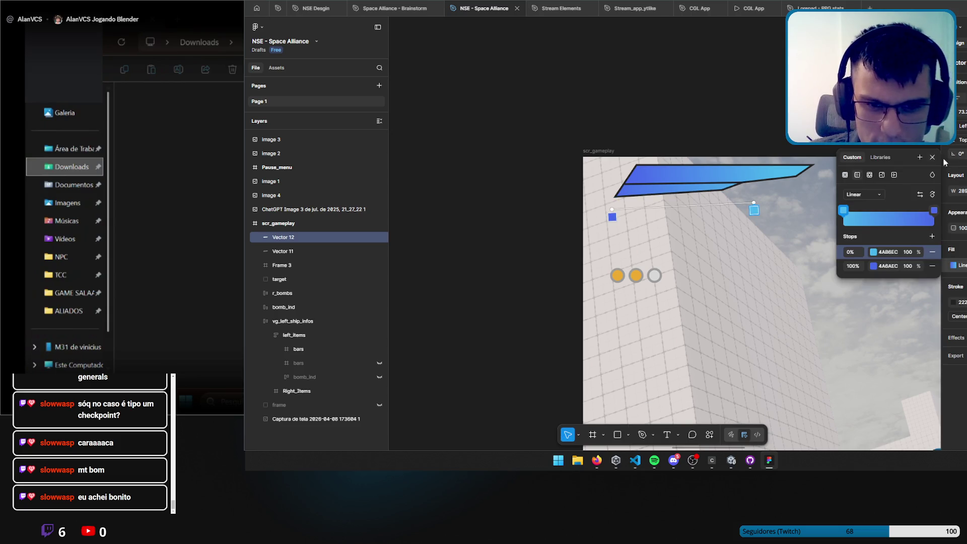
Set the lower bar's gradient stops to ECC44A at 0% and EDAB32 at 100%.
{"action": "left_click", "coordinate": [874, 252]}
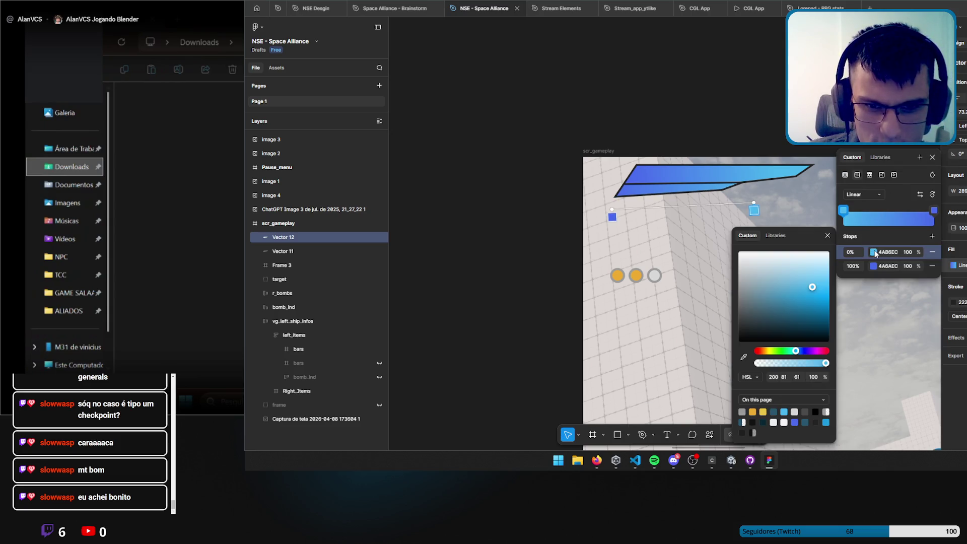
{"action": "left_click", "coordinate": [752, 412]}
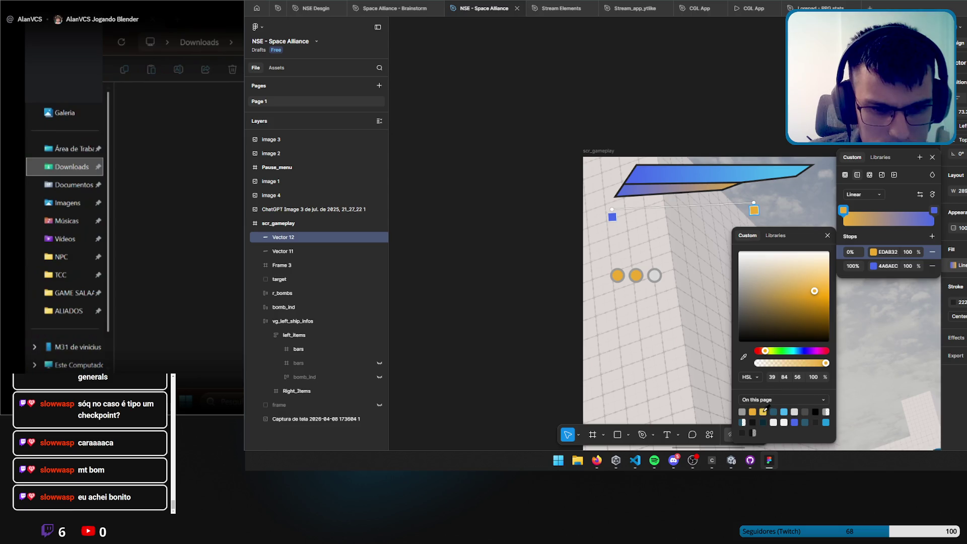
{"action": "left_click", "coordinate": [763, 411]}
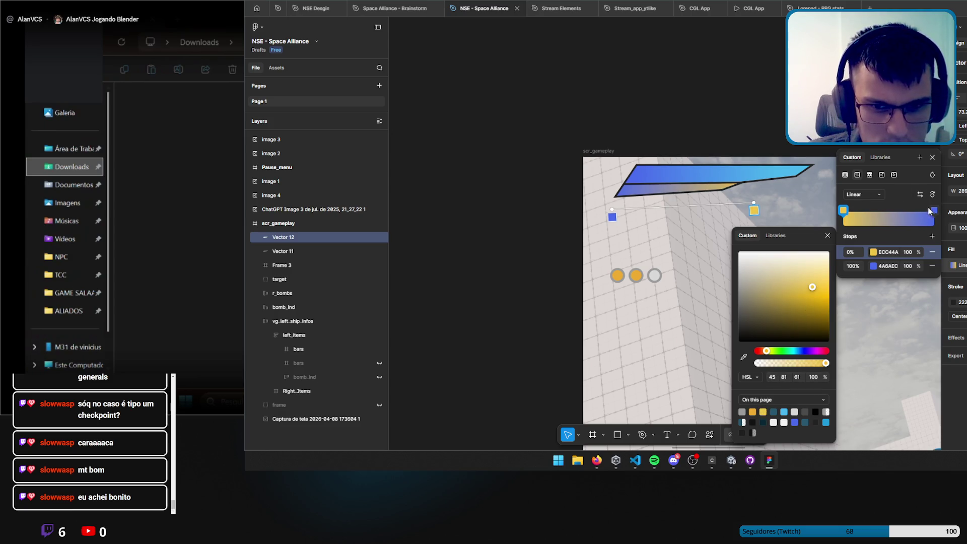
{"action": "left_click", "coordinate": [933, 210]}
{"action": "left_click", "coordinate": [753, 396]}
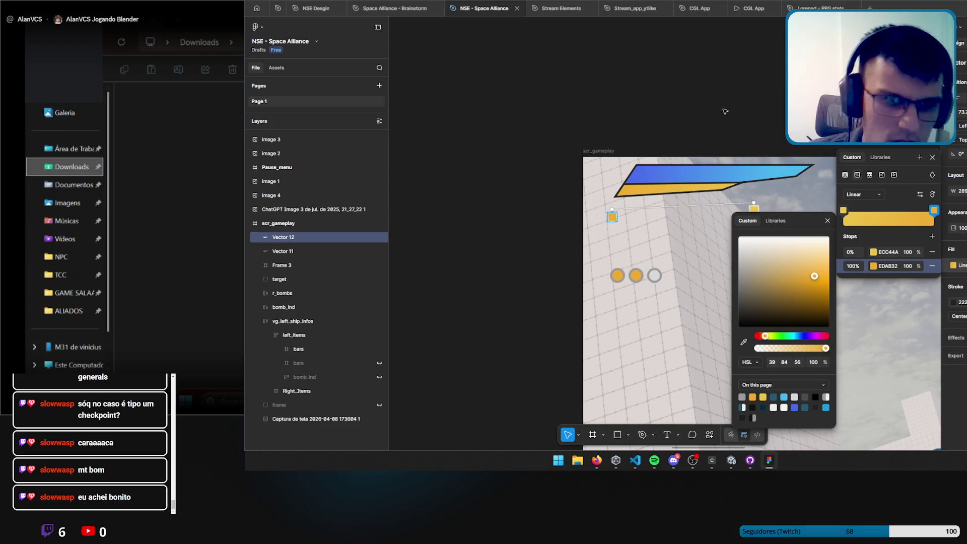
{"action": "key", "text": "Escape"}
{"action": "scroll", "coordinate": [661, 133], "scroll_direction": "up", "scroll_amount": 5}
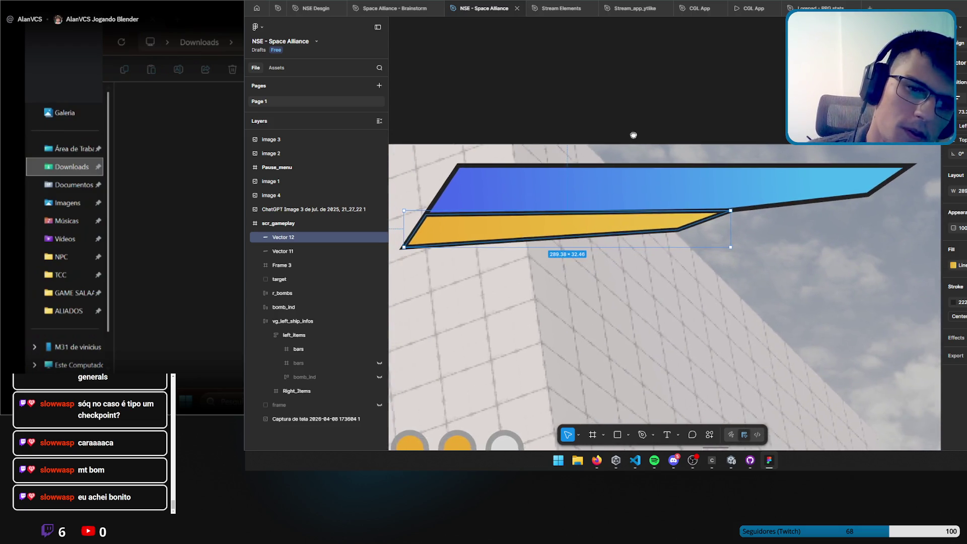
{"action": "left_click_drag", "start_coordinate": [633, 135], "coordinate": [671, 135]}
Pull the yellow bar's right tip slightly left so it tucks under the blue bar.
{"action": "left_click", "coordinate": [580, 104]}
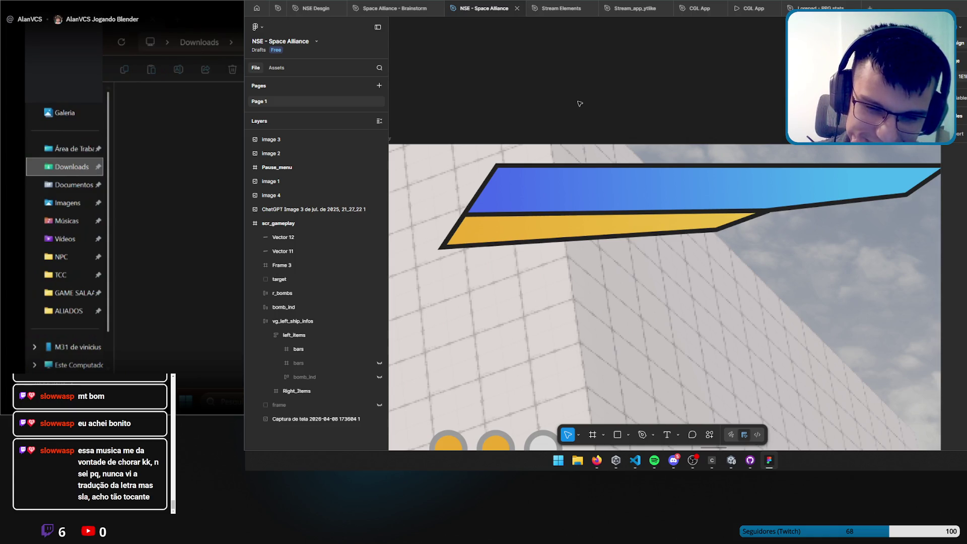
{"action": "left_click", "coordinate": [654, 460]}
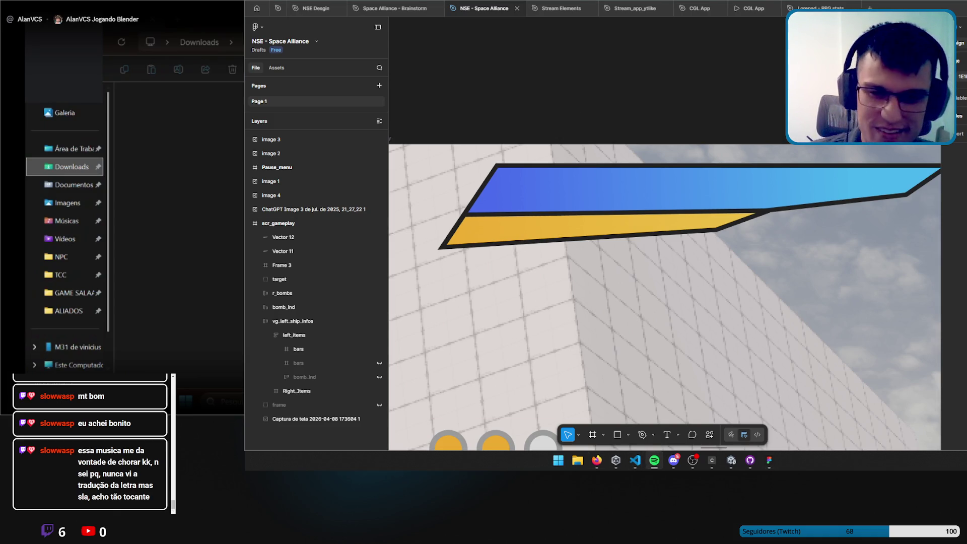
{"action": "key", "text": "alt+Tab"}
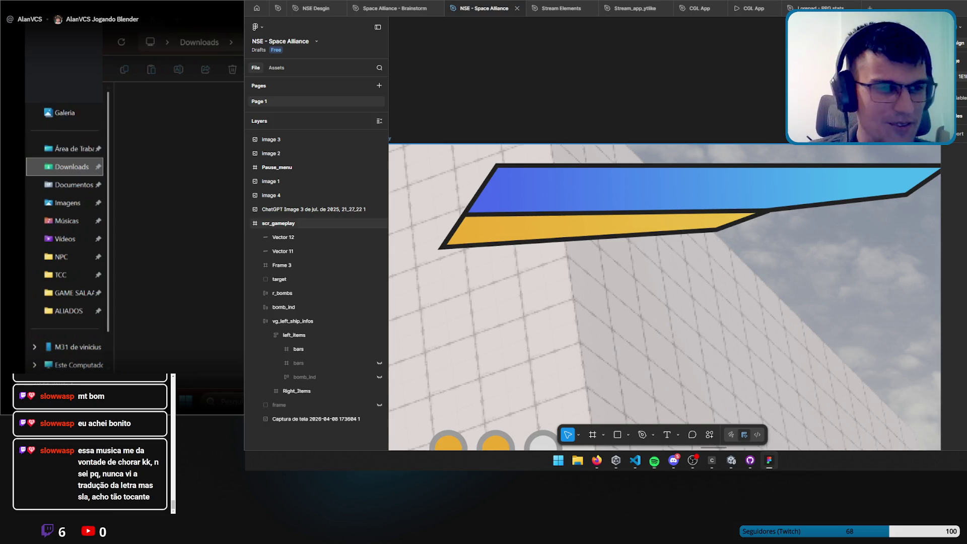
{"action": "double_click", "coordinate": [739, 220]}
{"action": "left_click_drag", "start_coordinate": [767, 212], "coordinate": [752, 212]}
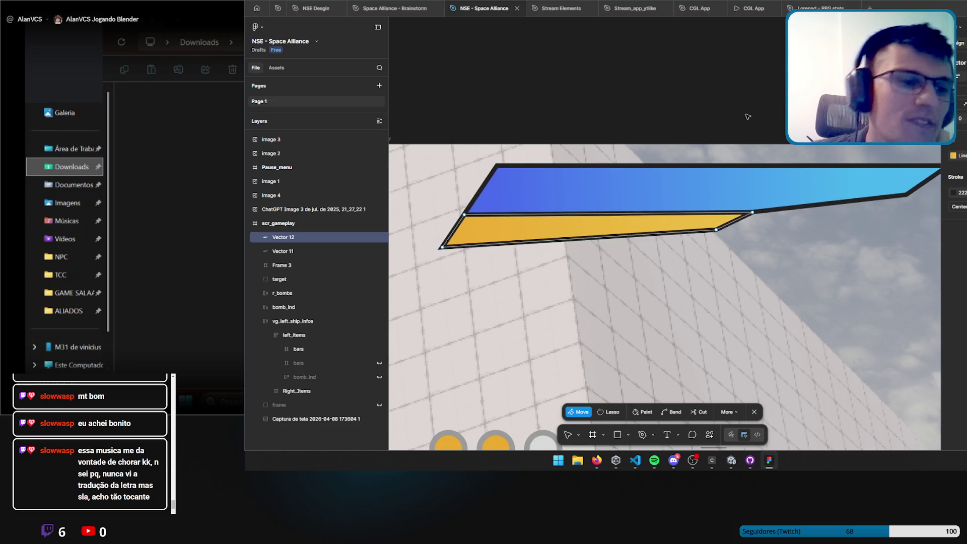
{"action": "key", "text": "Escape"}
{"action": "key", "text": "Escape"}
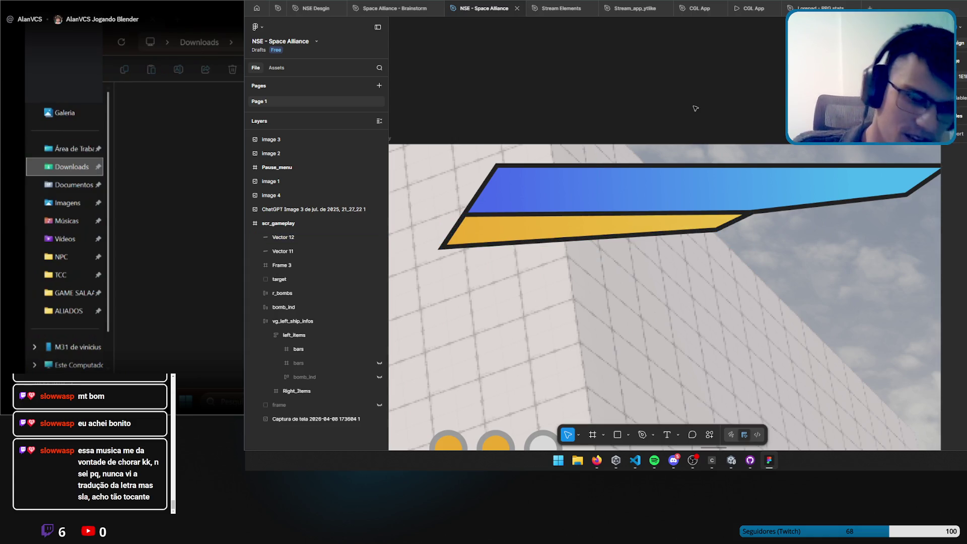
Switch windows to the CorelDRAW reference drawing.
{"action": "scroll", "coordinate": [730, 147], "scroll_direction": "down", "scroll_amount": 5, "text": "ctrl"}
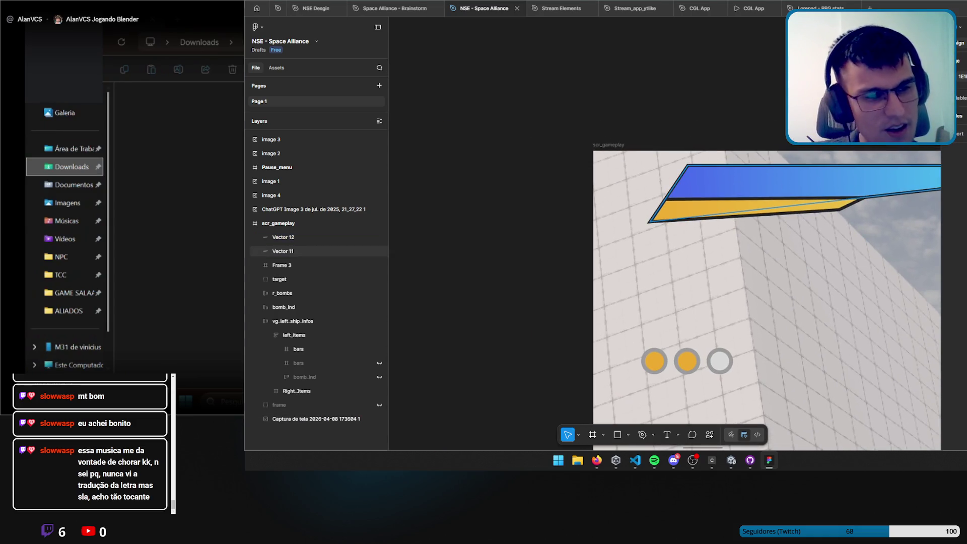
{"action": "key", "text": "alt+Tab"}
{"action": "key", "text": "alt+Tab"}
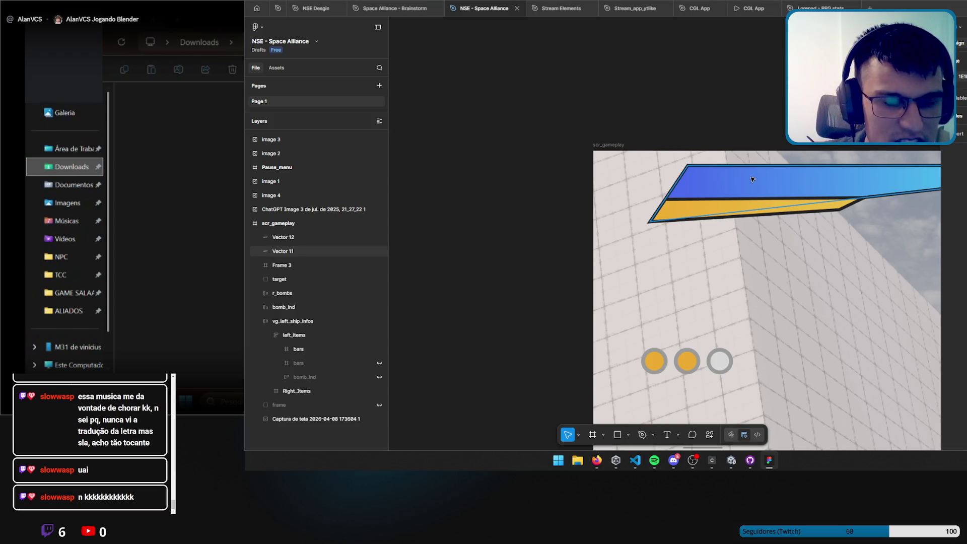
{"action": "left_click", "coordinate": [679, 460]}
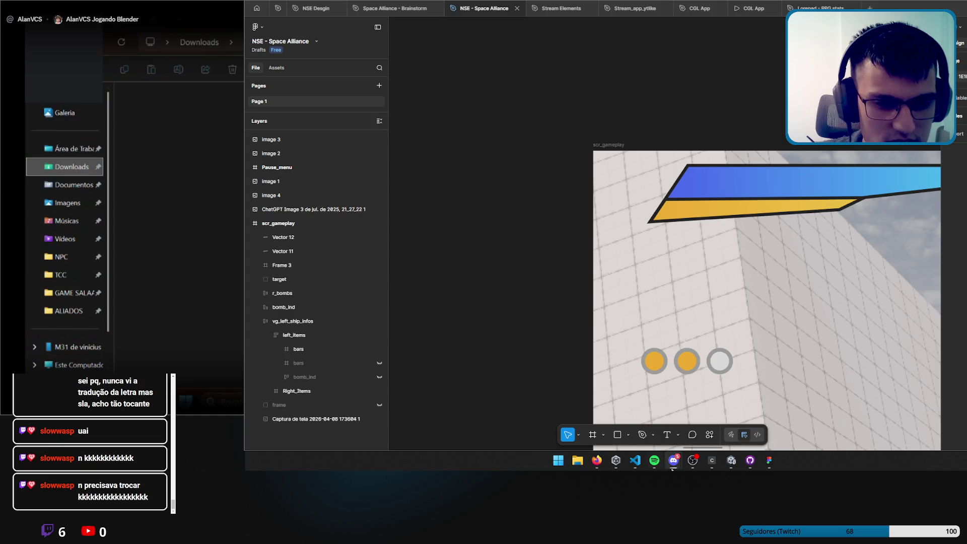
{"action": "key", "text": "alt+Tab"}
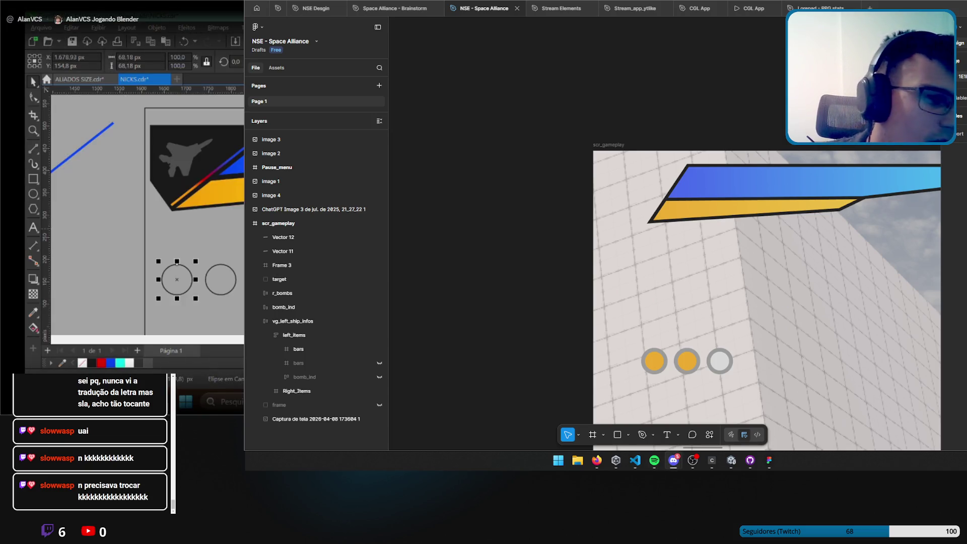
Move the yellow stripe below the ship in CorelDRAW and delete it.
{"action": "scroll", "coordinate": [230, 231], "scroll_direction": "down", "scroll_amount": 1}
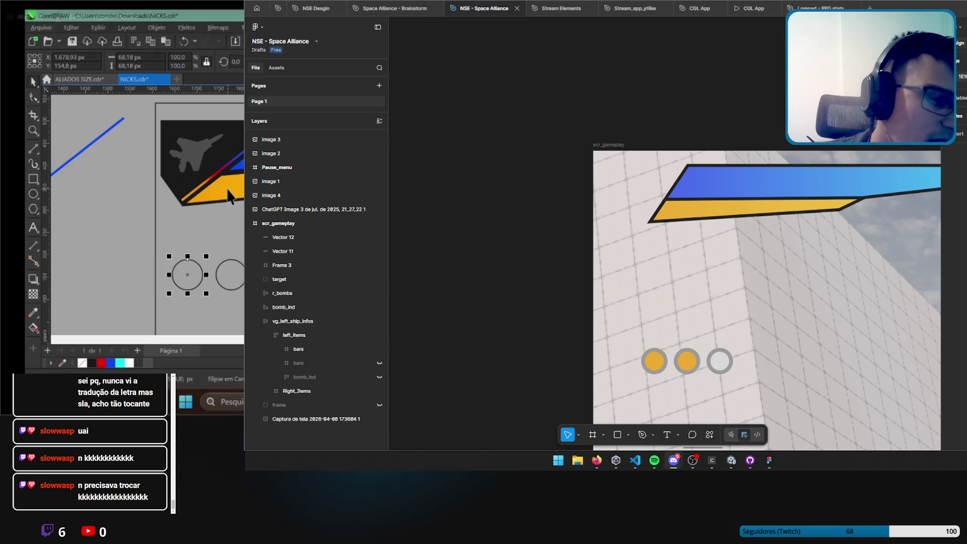
{"action": "left_click", "coordinate": [211, 176]}
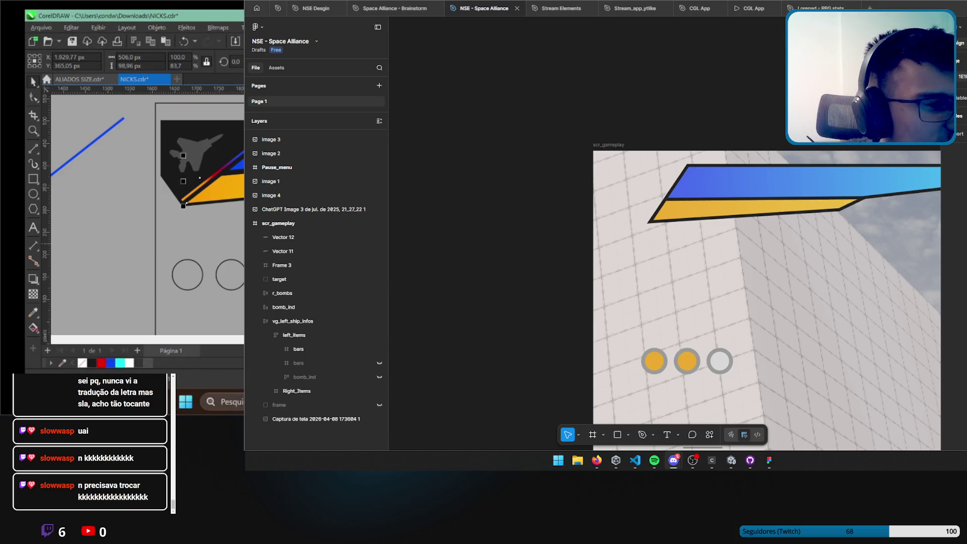
{"action": "left_click_drag", "start_coordinate": [200, 178], "coordinate": [178, 216]}
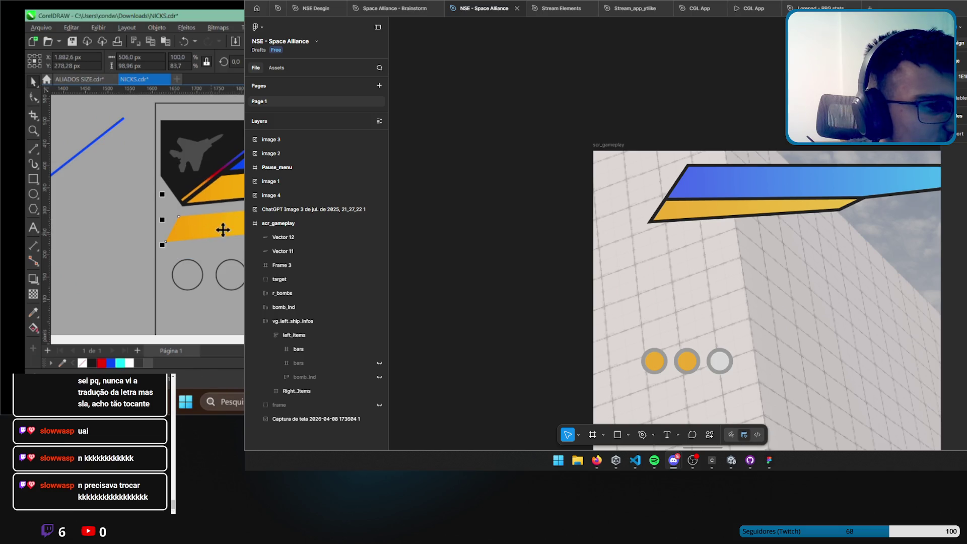
{"action": "key", "text": "Delete"}
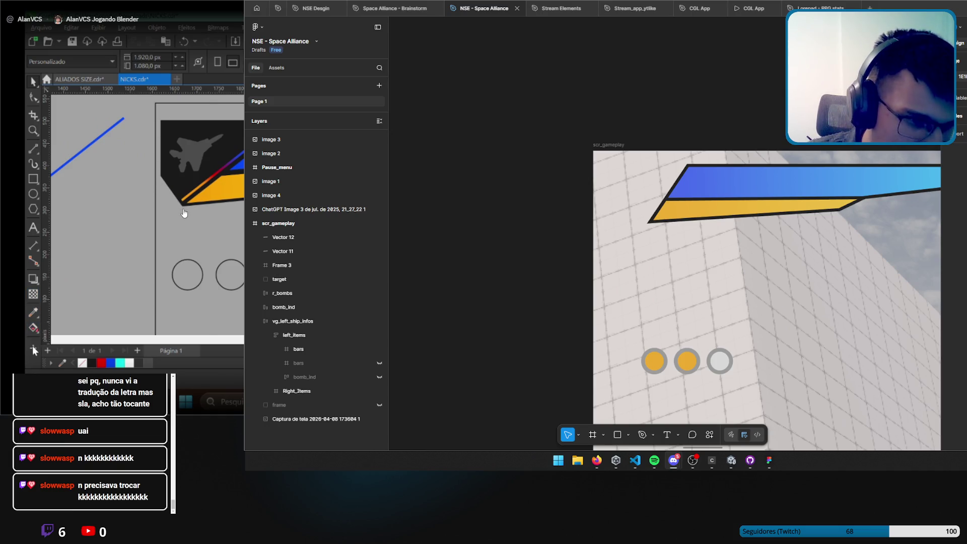
Switch to CorelDRAW's fill tool, then bring the Figma design back.
{"action": "left_click", "coordinate": [34, 351]}
{"action": "left_click", "coordinate": [34, 329]}
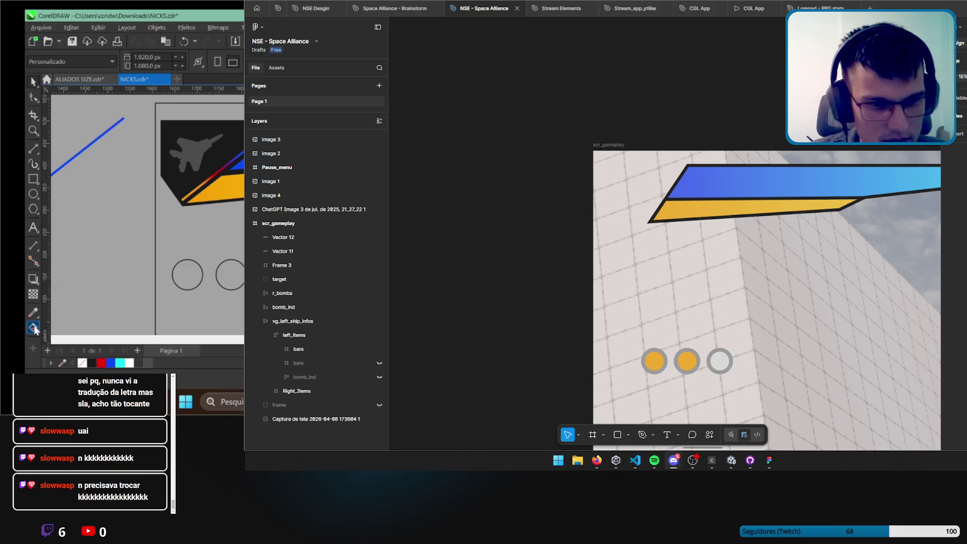
{"action": "left_click", "coordinate": [769, 460]}
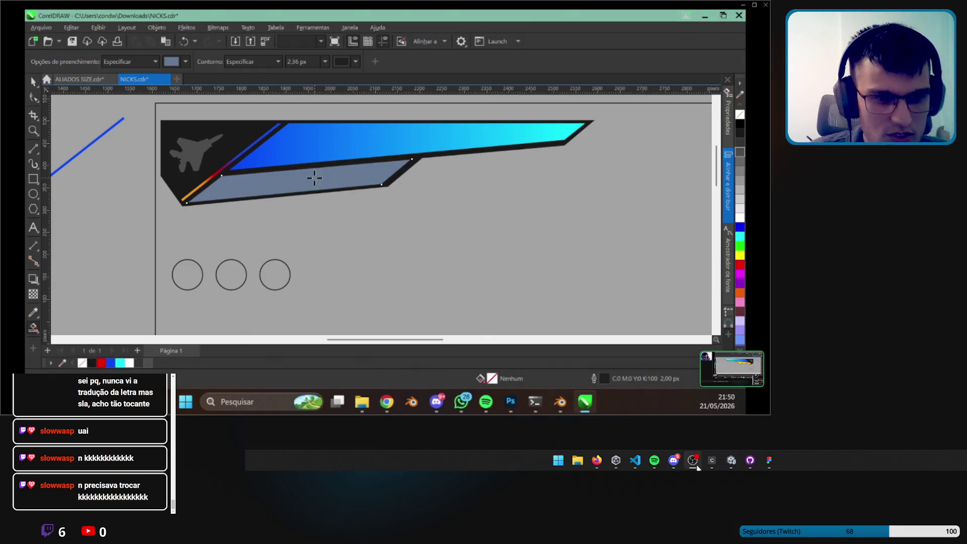
{"action": "mouse_move", "coordinate": [414, 225]}
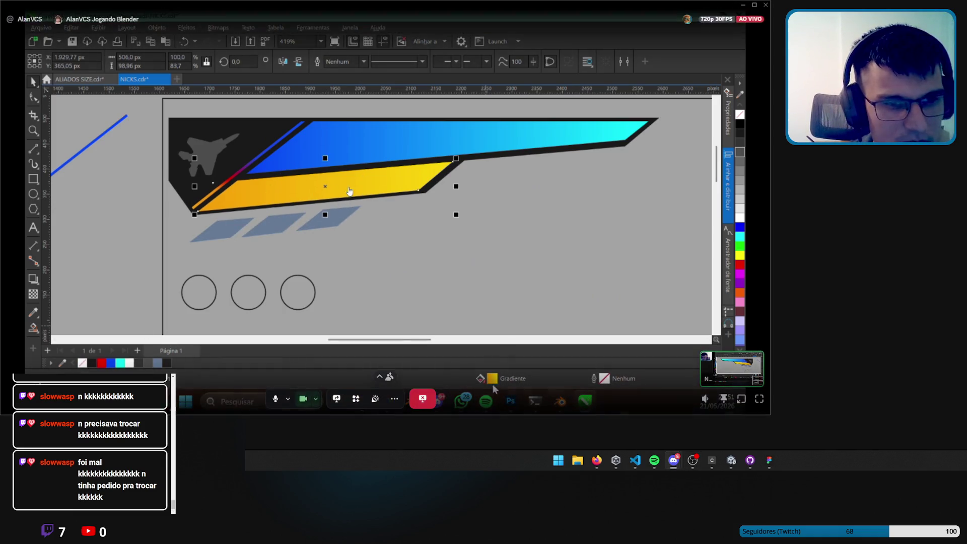
{"action": "left_click", "coordinate": [769, 460]}
Extend the yellow bar's left points leftward over the blue wedge.
{"action": "scroll", "coordinate": [599, 209], "scroll_direction": "up", "scroll_amount": 3}
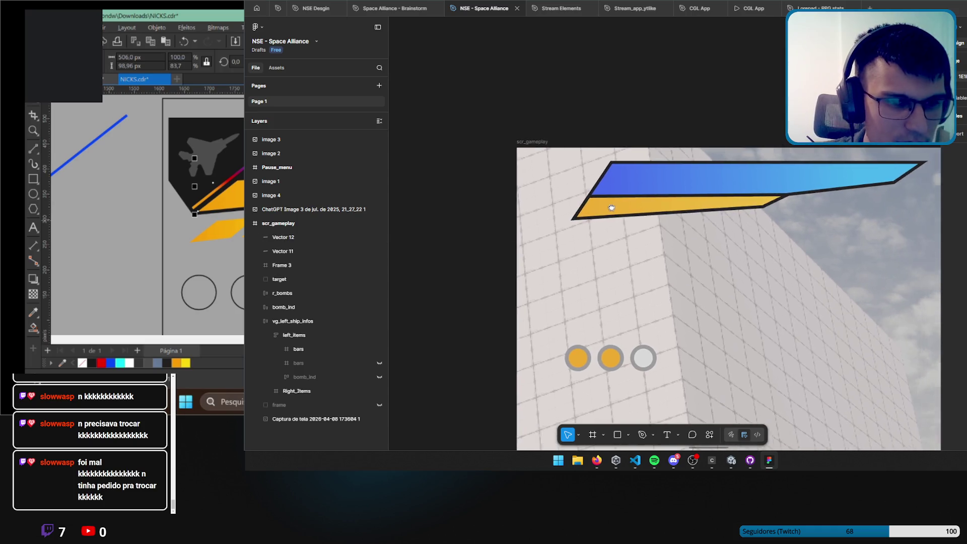
{"action": "mouse_move", "coordinate": [600, 209]}
{"action": "left_mouse_down"}
{"action": "mouse_move", "coordinate": [624, 209]}
{"action": "mouse_move", "coordinate": [562, 223]}
{"action": "left_mouse_up"}
{"action": "double_click", "coordinate": [570, 225]}
{"action": "key", "text": "Escape"}
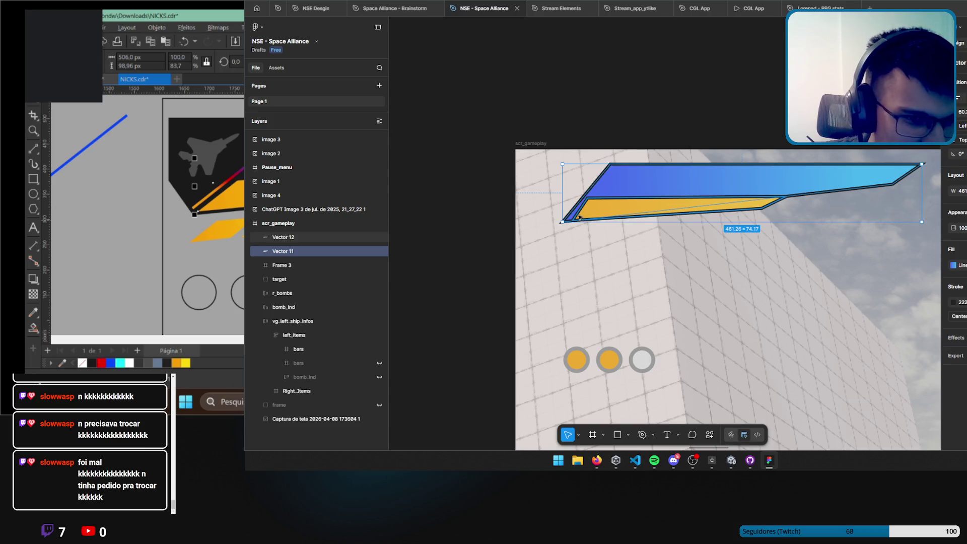
{"action": "scroll", "coordinate": [582, 217], "scroll_direction": "up", "scroll_amount": 3}
{"action": "double_click", "coordinate": [592, 351]}
{"action": "scroll", "coordinate": [592, 351], "scroll_direction": "up", "scroll_amount": 5, "text": "ctrl"}
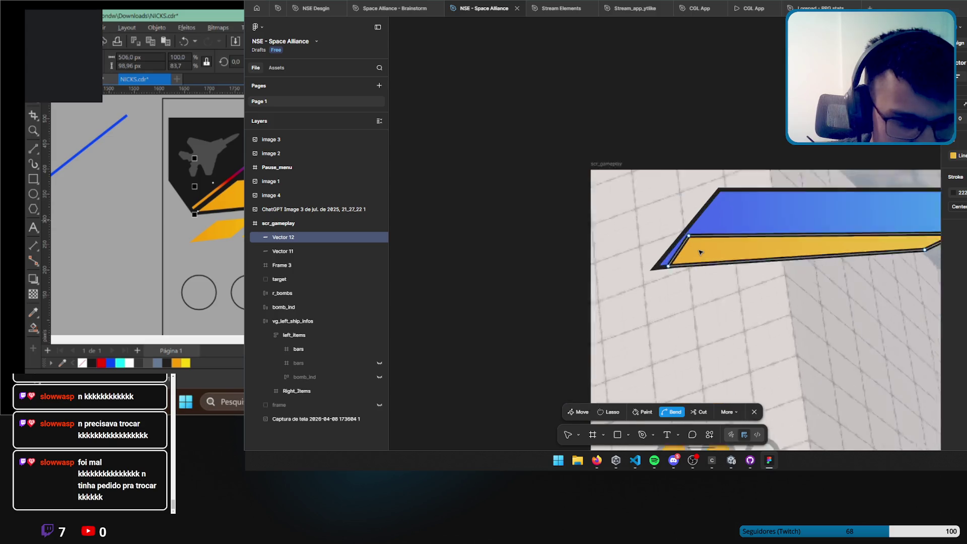
{"action": "left_click_drag", "start_coordinate": [678, 213], "coordinate": [664, 208]}
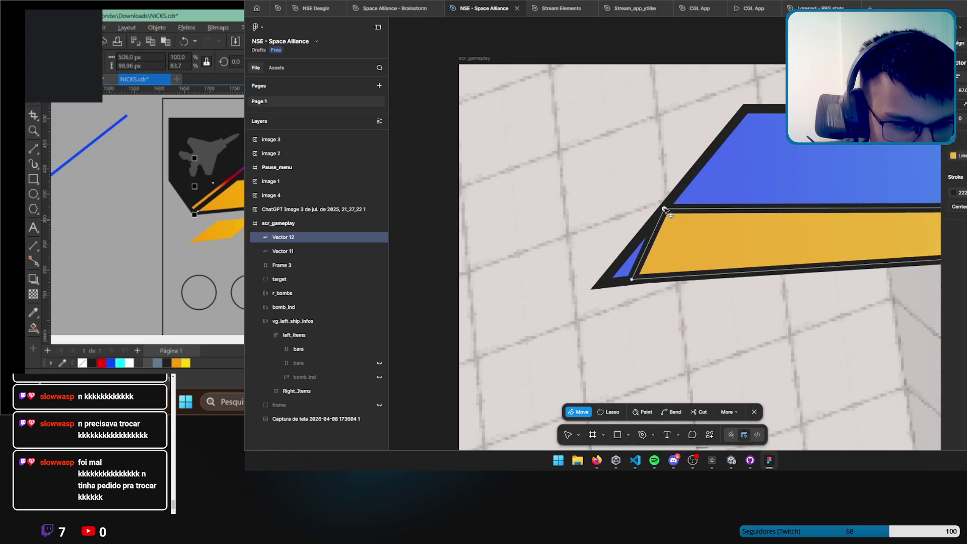
{"action": "left_click_drag", "start_coordinate": [624, 284], "coordinate": [607, 287]}
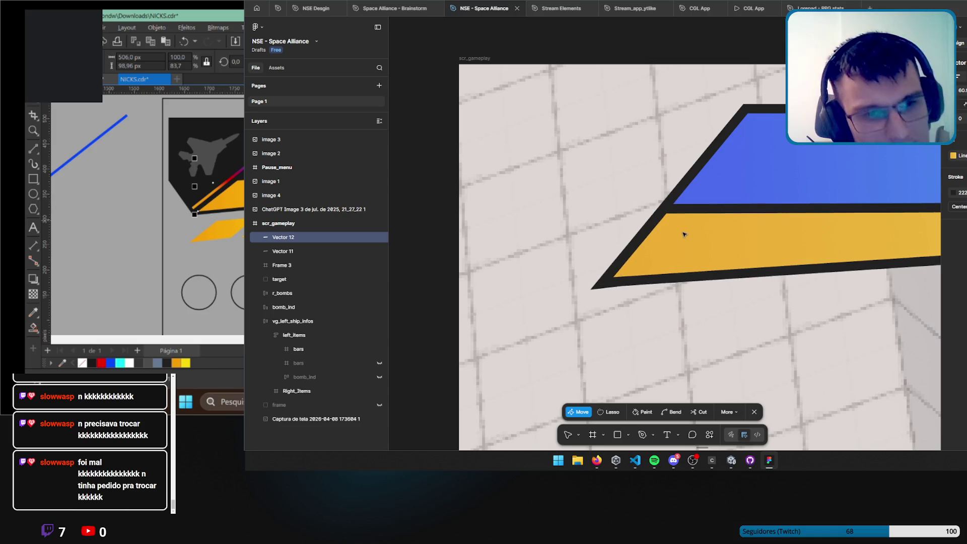
Start a new Pen path at the blue bar's top corner.
{"action": "scroll", "coordinate": [695, 221], "scroll_direction": "down", "scroll_amount": 3}
{"action": "scroll", "coordinate": [729, 222], "scroll_direction": "up", "scroll_amount": 6}
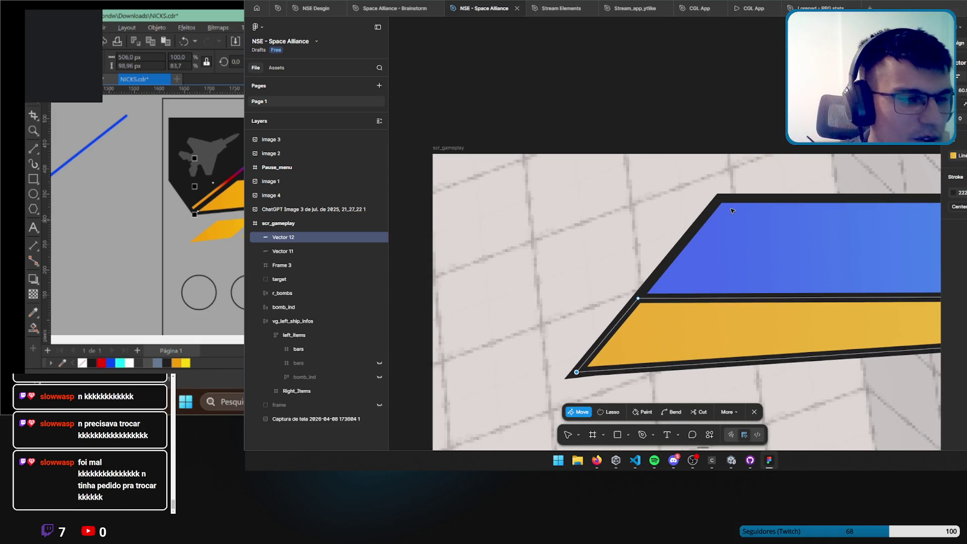
{"action": "left_click", "coordinate": [277, 251]}
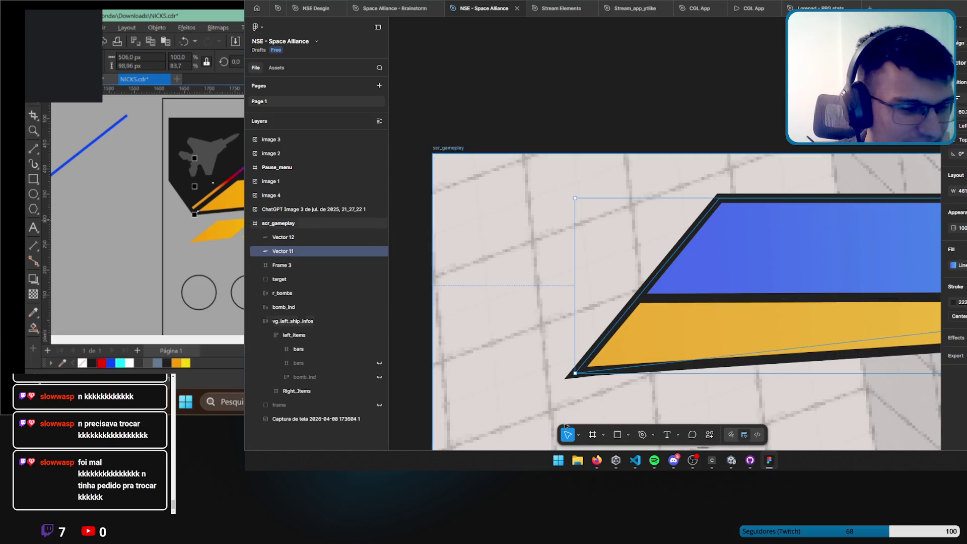
{"action": "left_click", "coordinate": [638, 436]}
{"action": "left_click", "coordinate": [720, 199]}
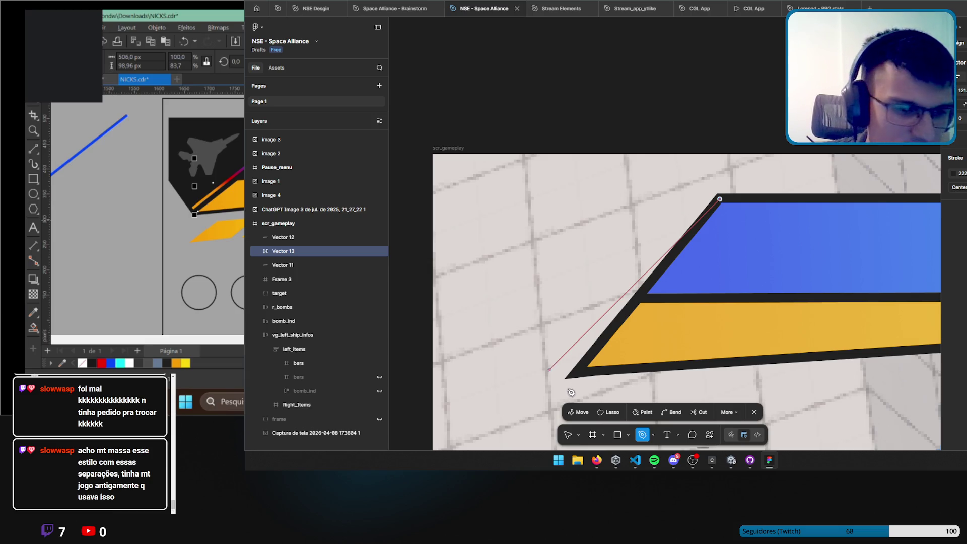
Draw a closed polygon around the panel's left end, ending at the starting corner.
{"action": "left_click", "coordinate": [545, 374]}
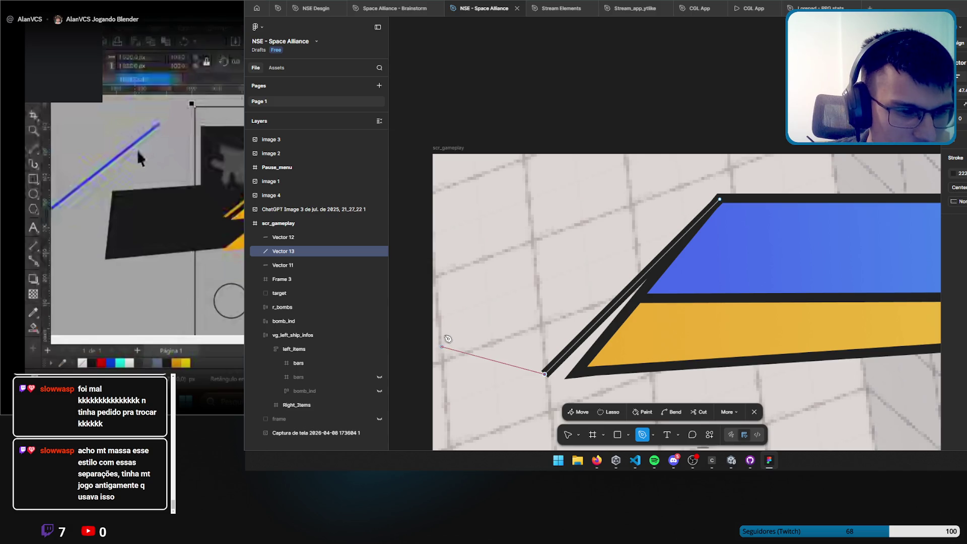
{"action": "left_click", "coordinate": [444, 348]}
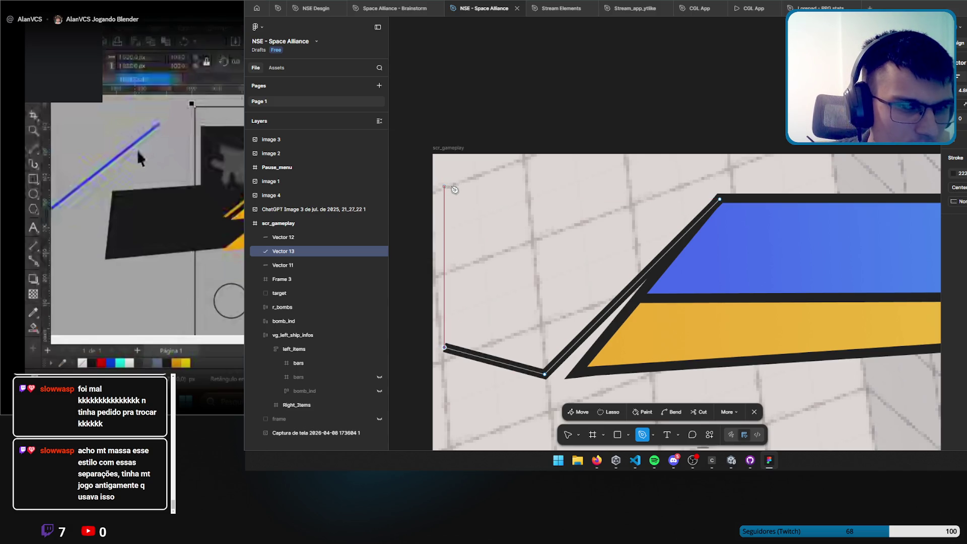
{"action": "left_click", "coordinate": [444, 200]}
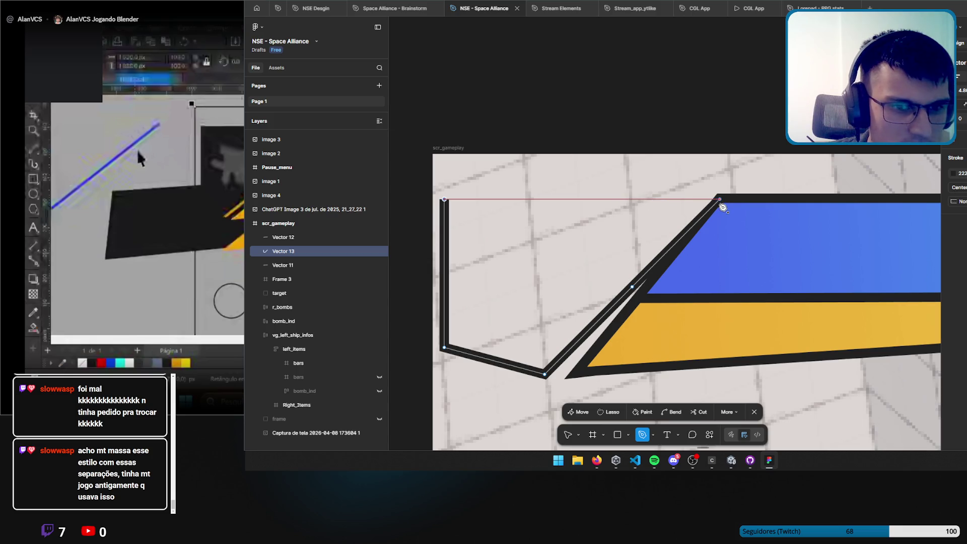
{"action": "left_click", "coordinate": [719, 199]}
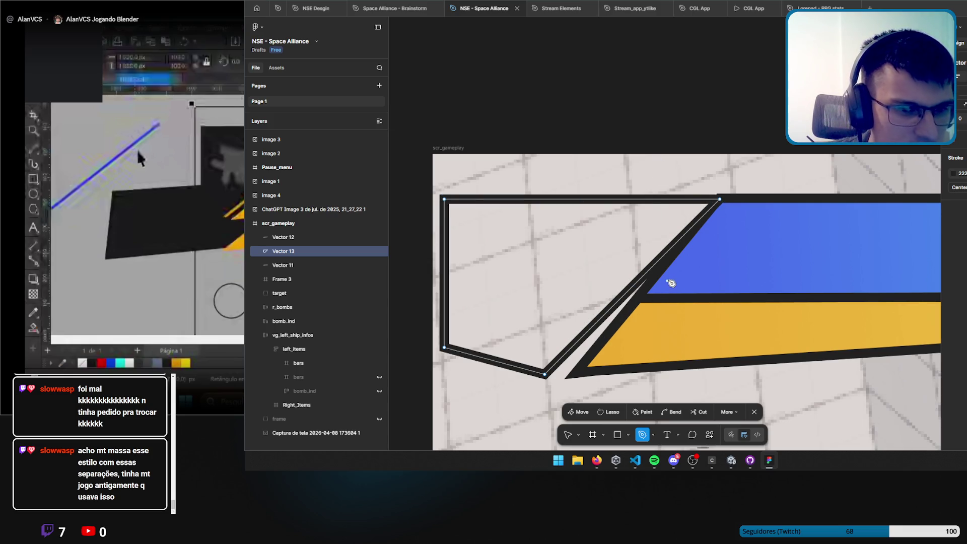
{"action": "key", "text": "Escape"}
{"action": "key", "text": "Escape"}
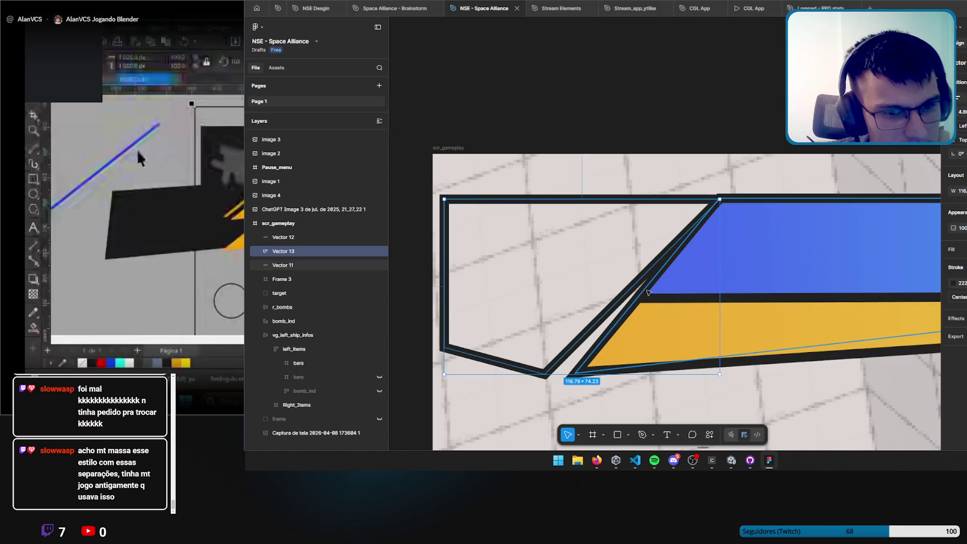
Move Vector 11's bottom point left and its top corner right to meet the polygon.
{"action": "double_click", "coordinate": [645, 301]}
{"action": "mouse_move", "coordinate": [576, 374]}
{"action": "left_mouse_down"}
{"action": "mouse_move", "coordinate": [551, 375]}
{"action": "mouse_move", "coordinate": [559, 377]}
{"action": "left_mouse_up"}
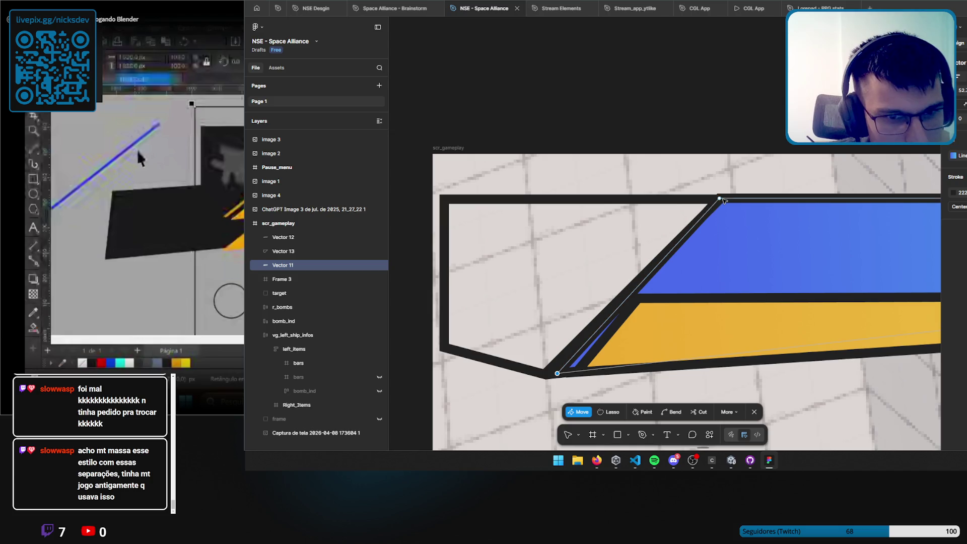
{"action": "left_click_drag", "start_coordinate": [724, 203], "coordinate": [741, 205]}
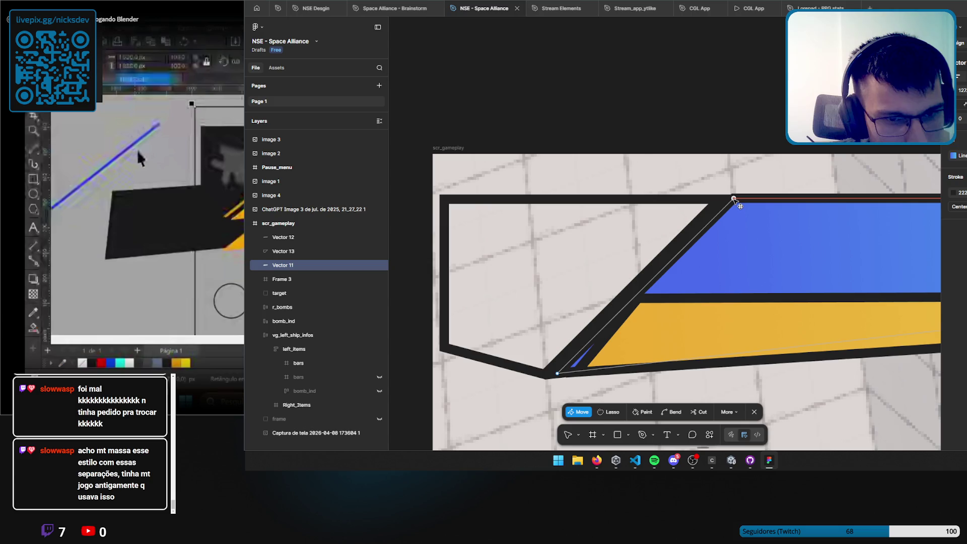
{"action": "key", "text": "Escape"}
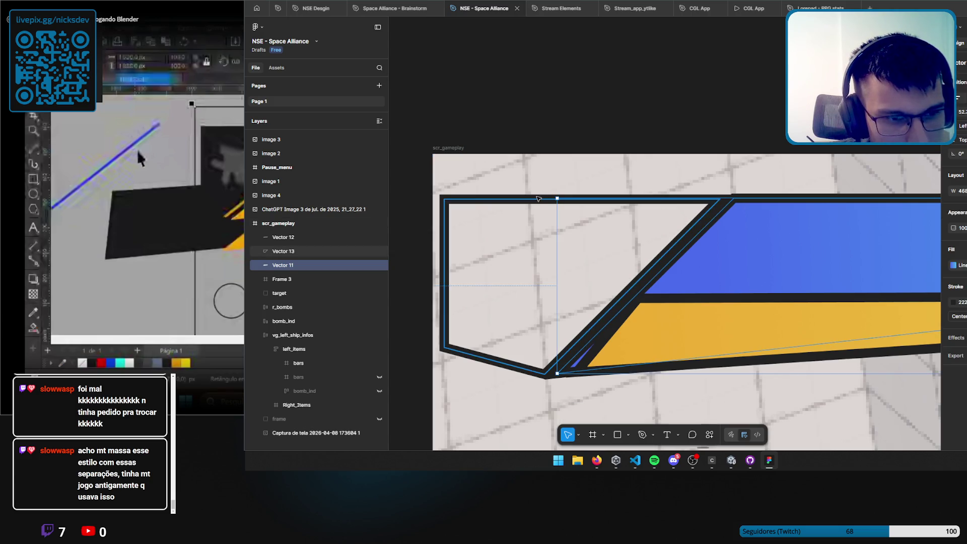
{"action": "double_click", "coordinate": [714, 200]}
{"action": "scroll", "coordinate": [721, 183], "scroll_direction": "up", "scroll_amount": 5}
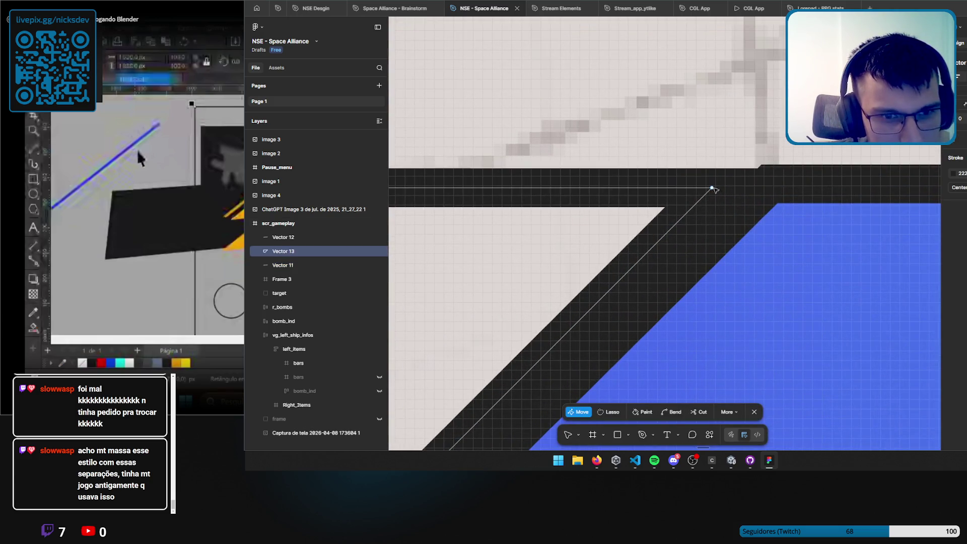
{"action": "double_click", "coordinate": [787, 184]}
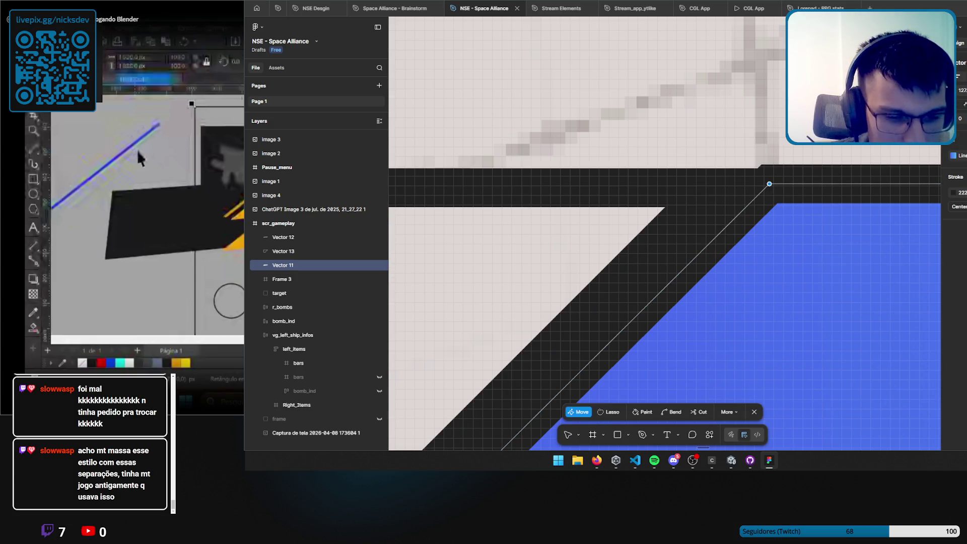
{"action": "key", "text": "Escape"}
Nudge Vector 13's top and lower corner points to line up with the blue bar.
{"action": "left_click", "coordinate": [712, 188]}
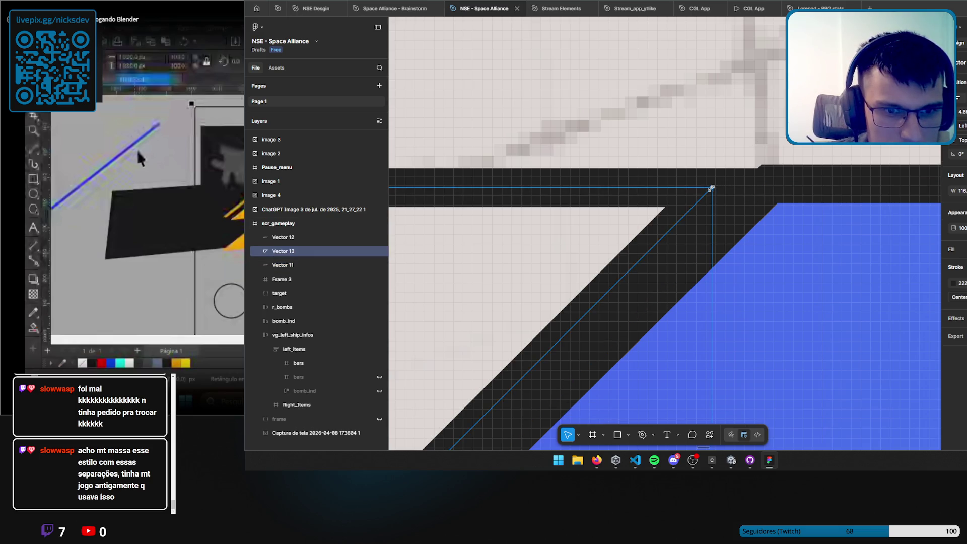
{"action": "double_click", "coordinate": [710, 191]}
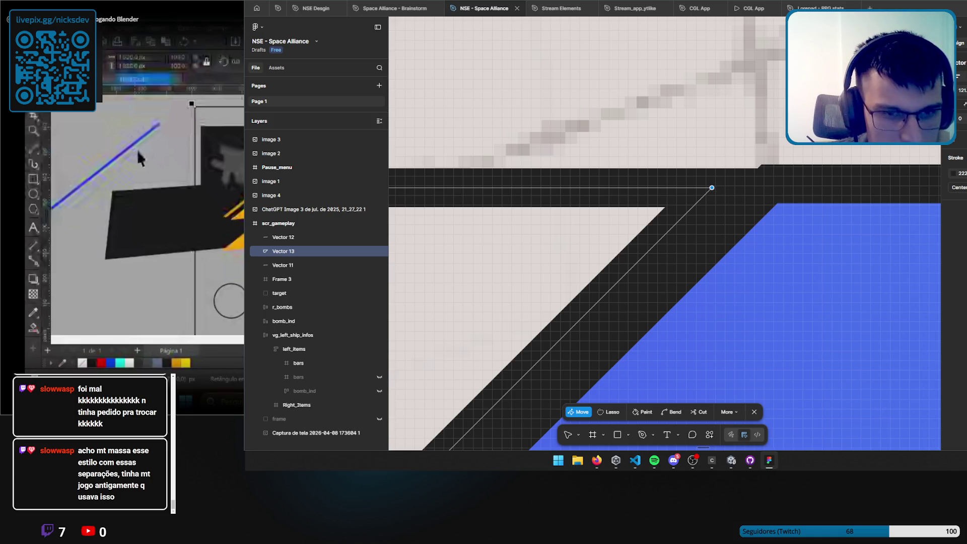
{"action": "key", "text": "Up"}
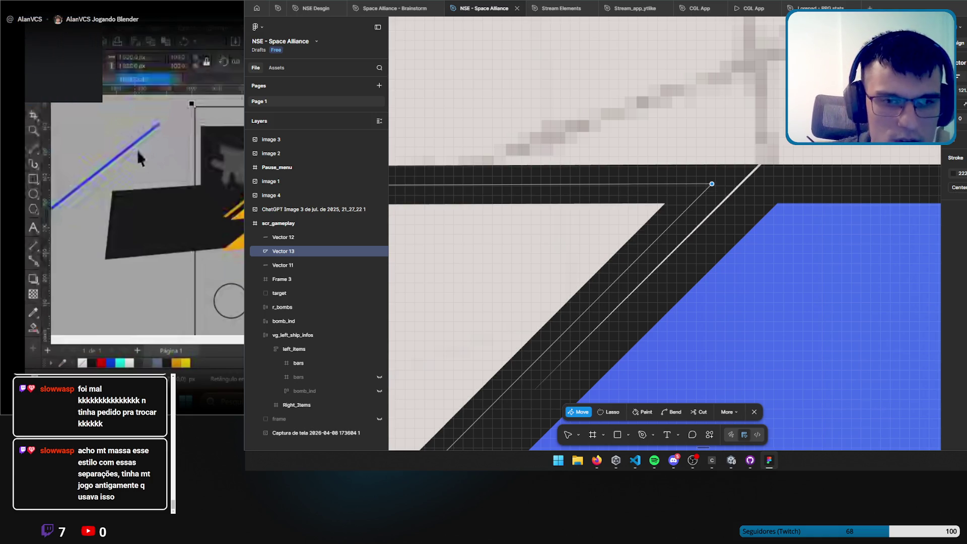
{"action": "key", "text": "Up"}
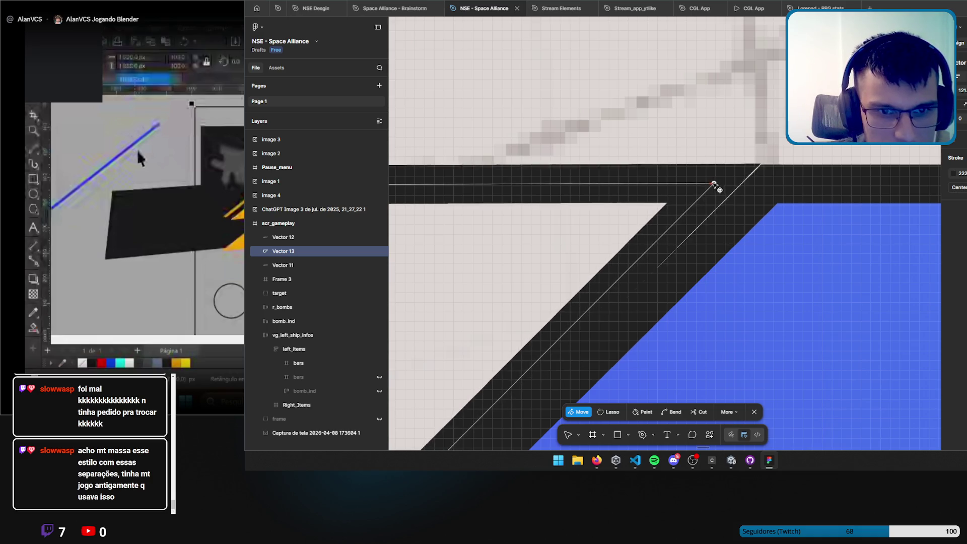
{"action": "left_click_drag", "start_coordinate": [713, 185], "coordinate": [717, 184]}
{"action": "scroll", "coordinate": [725, 227], "scroll_direction": "down", "scroll_amount": 10}
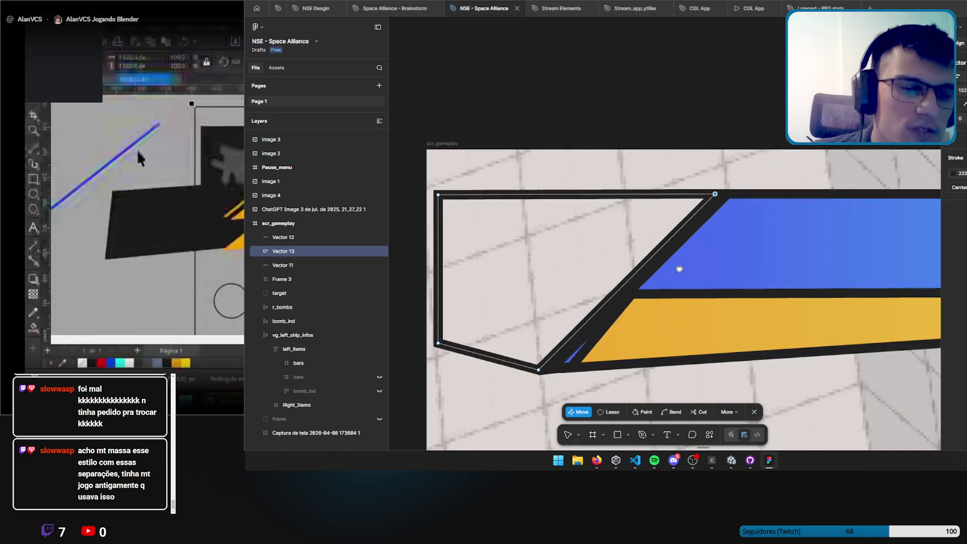
{"action": "scroll", "coordinate": [739, 294], "scroll_direction": "up", "scroll_amount": 10}
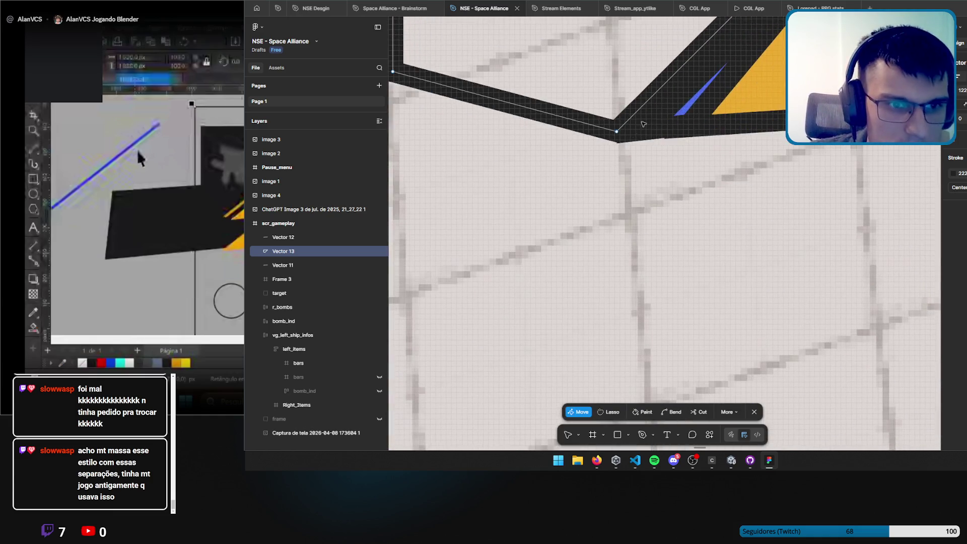
{"action": "scroll", "coordinate": [667, 209], "scroll_direction": "right", "scroll_amount": 3}
{"action": "left_click_drag", "start_coordinate": [668, 198], "coordinate": [662, 196]}
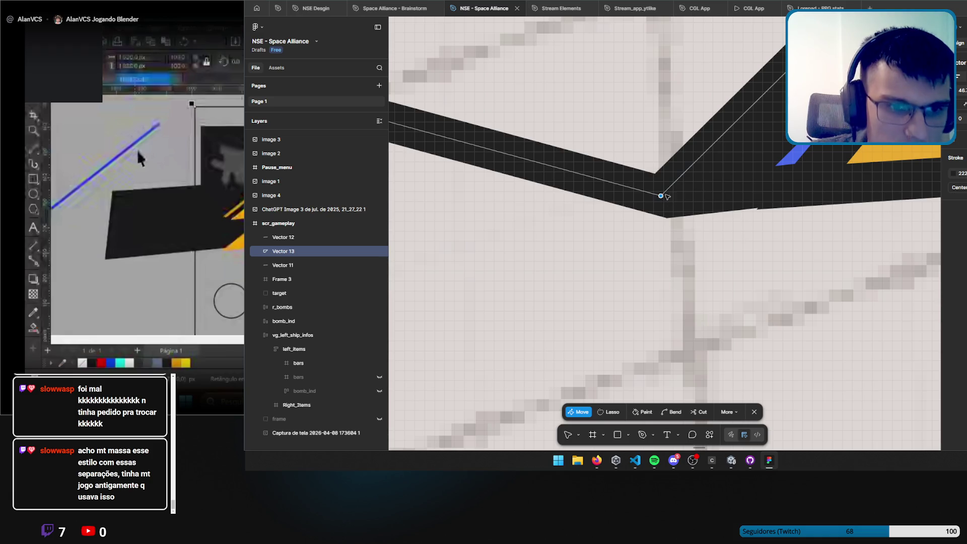
{"action": "scroll", "coordinate": [665, 196], "scroll_direction": "down", "scroll_amount": 5}
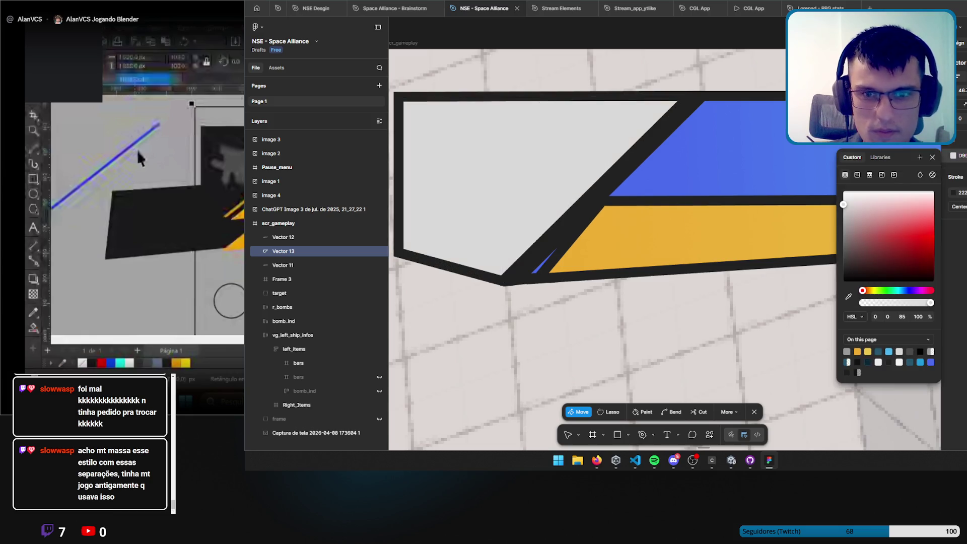
{"action": "key", "text": "Escape"}
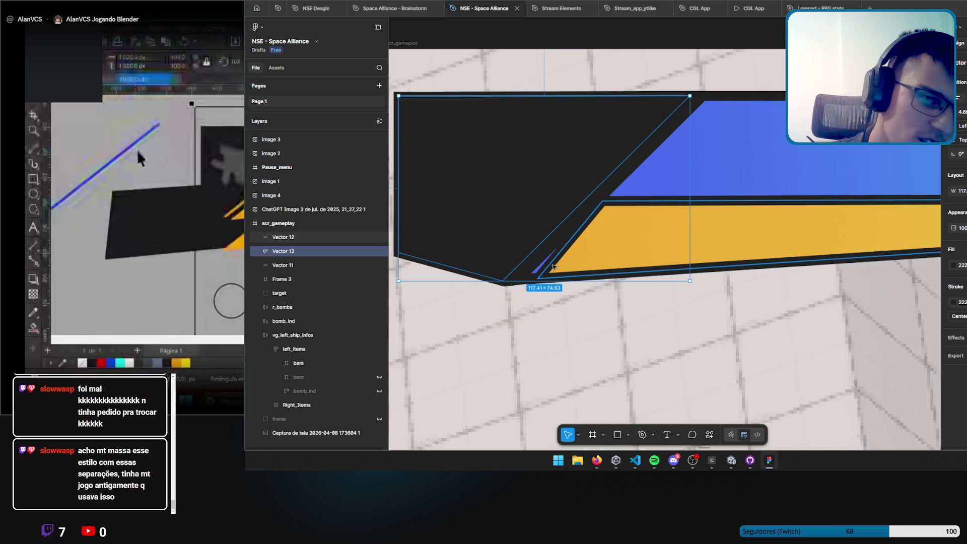
Reposition the yellow bar's lower-left endpoint to close the gap by the blue shape.
{"action": "left_click", "coordinate": [551, 268]}
{"action": "scroll", "coordinate": [569, 269], "scroll_direction": "up", "scroll_amount": 5}
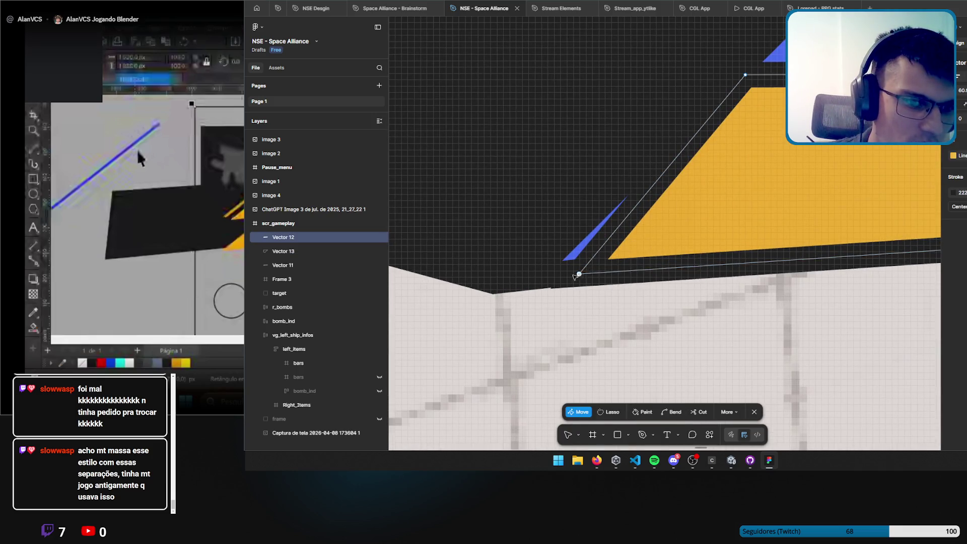
{"action": "key", "text": "ctrl"}
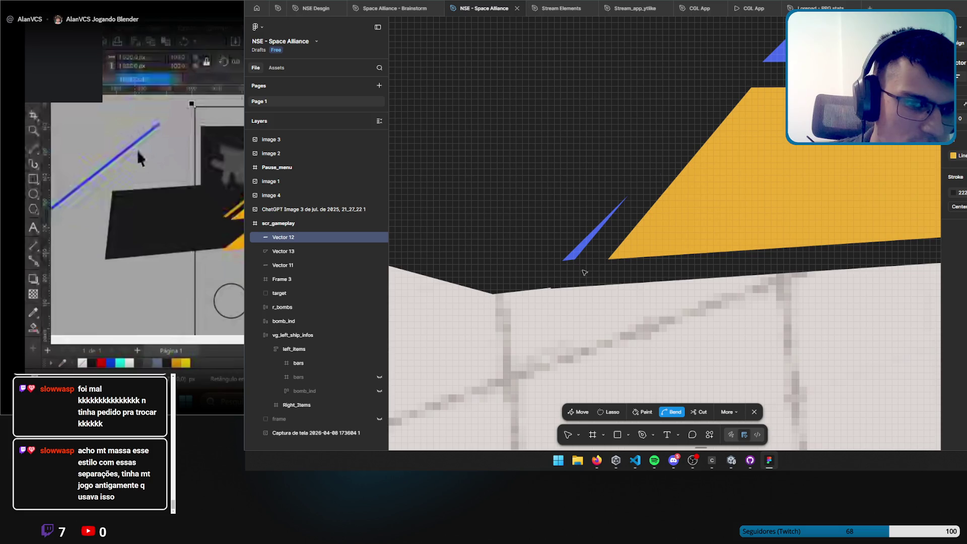
{"action": "key", "text": "ctrl+z"}
{"action": "left_click_drag", "start_coordinate": [566, 273], "coordinate": [560, 273]}
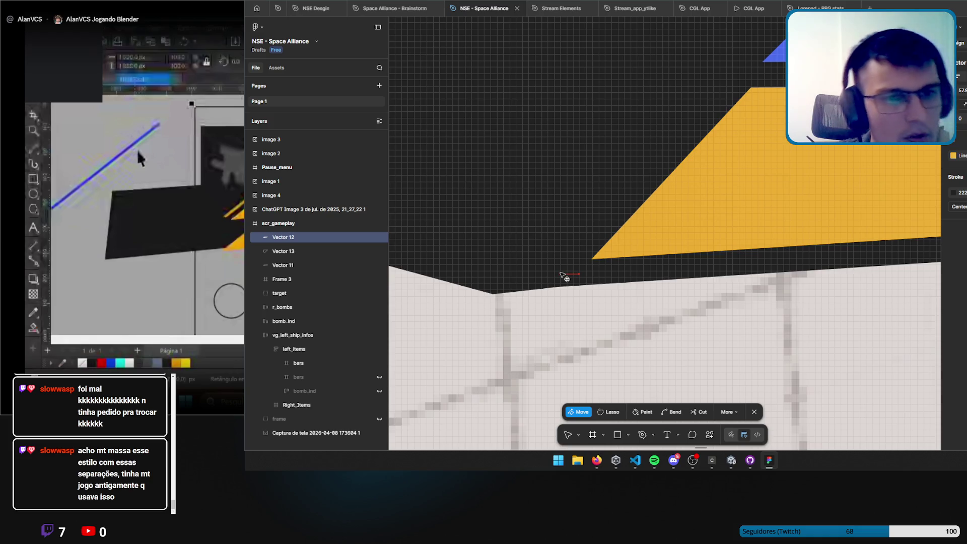
{"action": "scroll", "coordinate": [563, 276], "scroll_direction": "down", "scroll_amount": 10}
{"action": "key", "text": "Escape"}
{"action": "scroll", "coordinate": [713, 192], "scroll_direction": "up", "scroll_amount": 3}
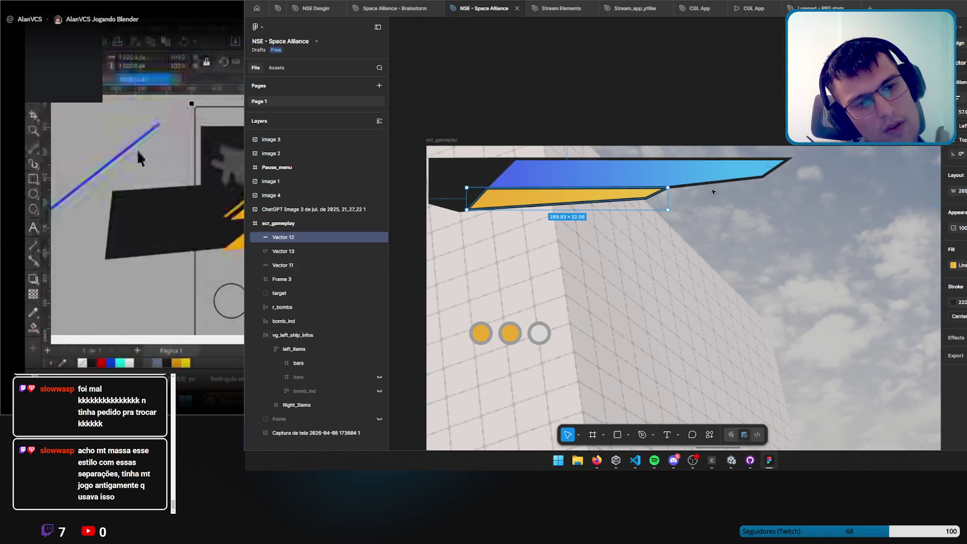
Duplicate the dark polygon, tilt the copy -1.9° and shrink it to 111.37 × 70.79.
{"action": "left_click", "coordinate": [712, 95]}
{"action": "scroll", "coordinate": [630, 99], "scroll_direction": "left", "scroll_amount": 4}
{"action": "left_click", "coordinate": [653, 155]}
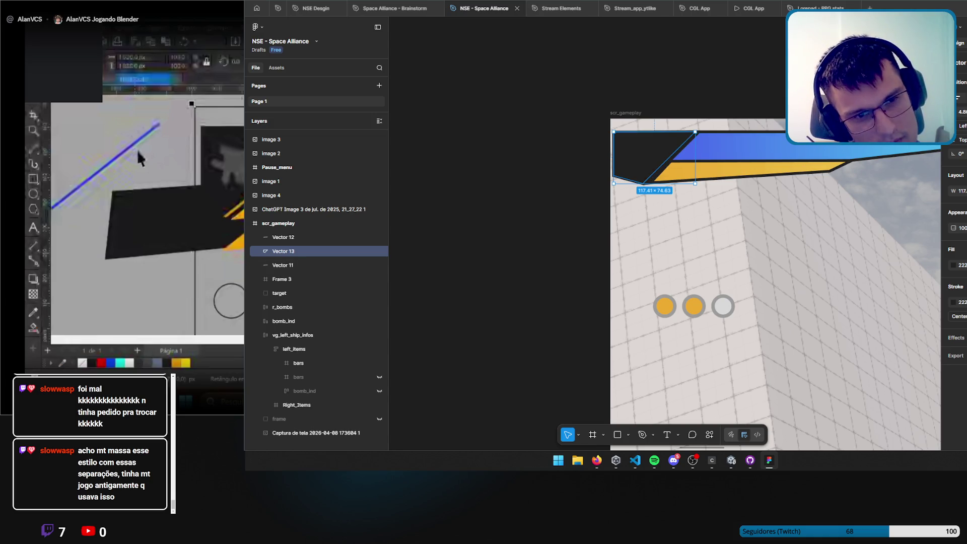
{"action": "scroll", "coordinate": [622, 165], "scroll_direction": "up", "scroll_amount": 4}
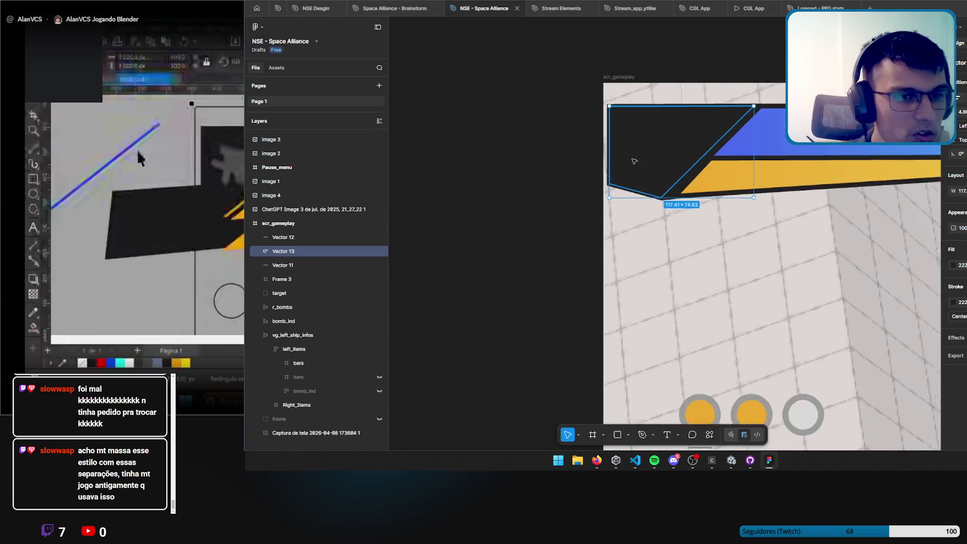
{"action": "key", "text": "ctrl+d"}
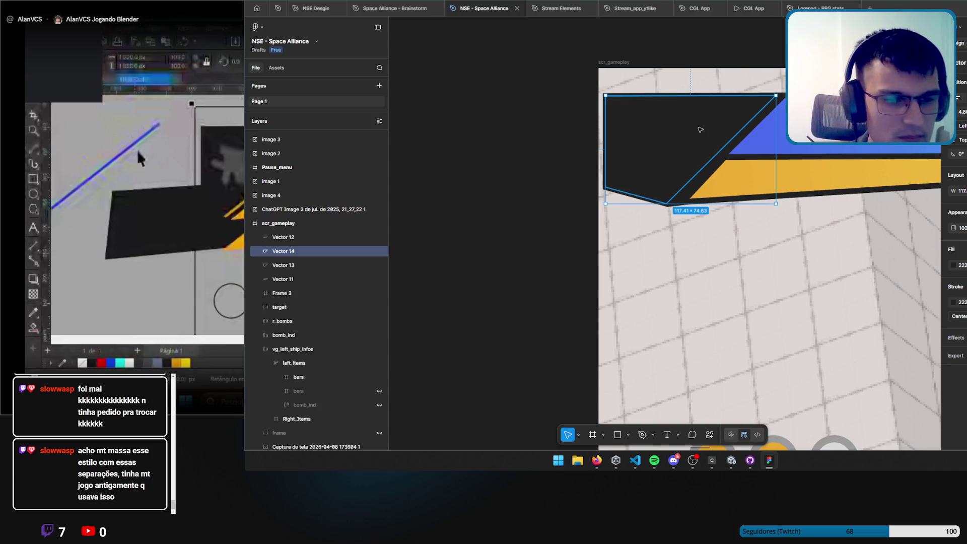
{"action": "left_click_drag", "start_coordinate": [781, 92], "coordinate": [782, 94]}
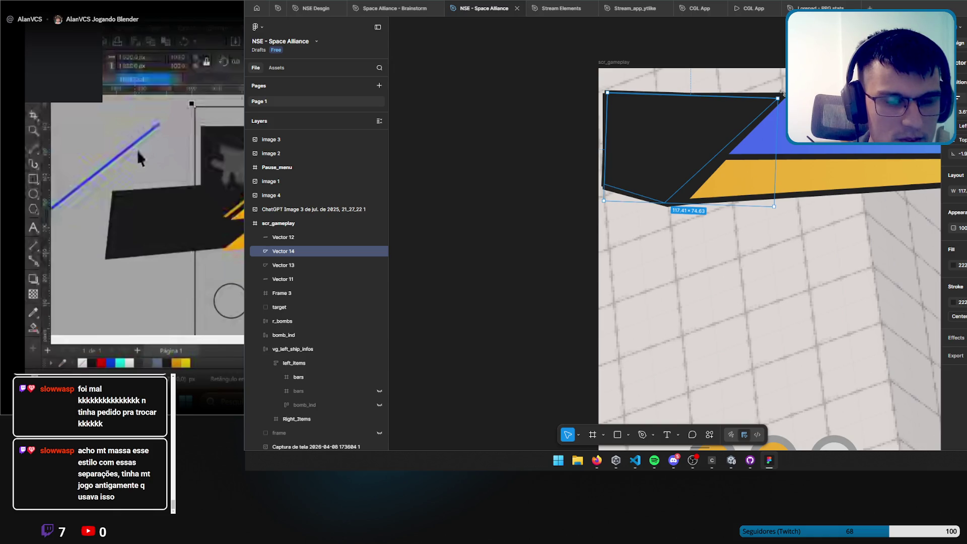
{"action": "left_click_drag", "start_coordinate": [777, 98], "coordinate": [765, 104]}
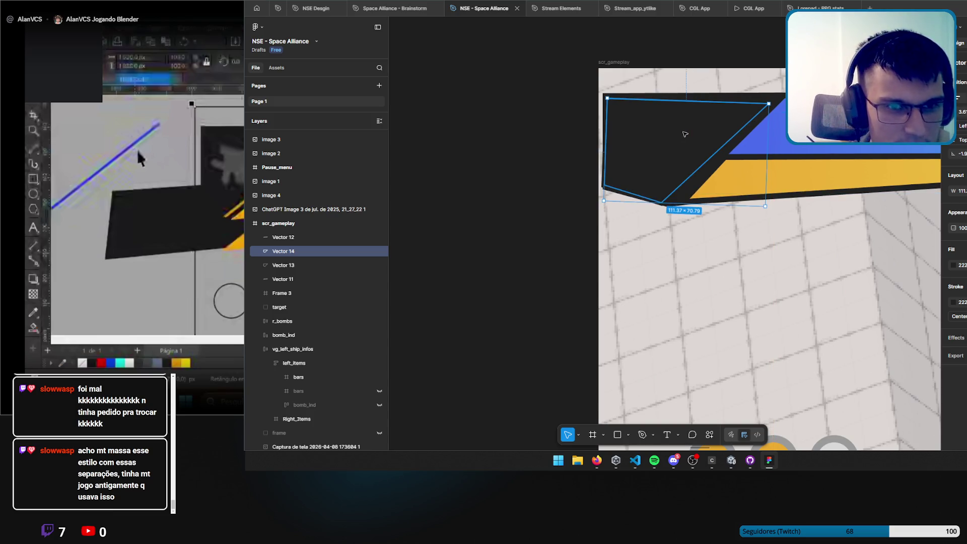
Lock the Vector 14 copy and change the selected polygon's fill to light grey.
{"action": "left_click", "coordinate": [282, 265]}
{"action": "left_click", "coordinate": [371, 251]}
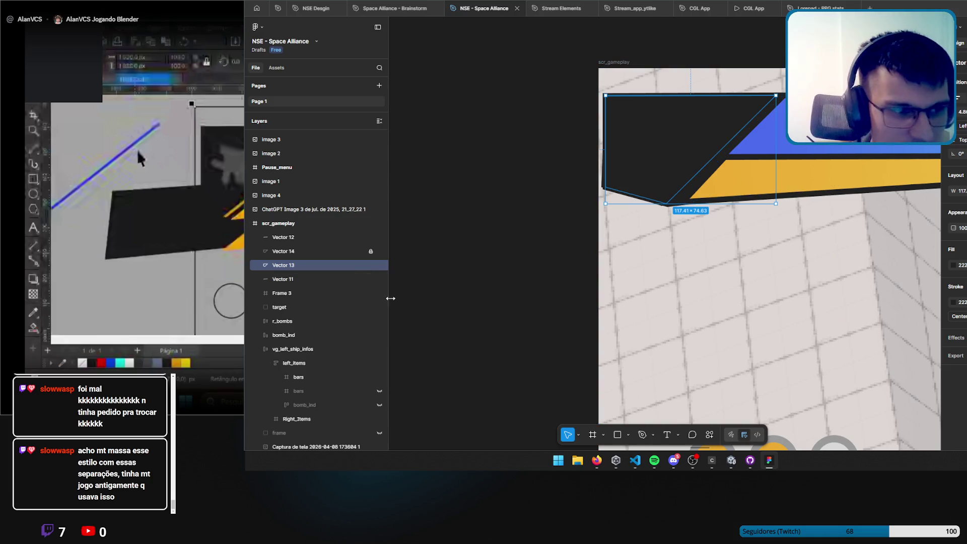
{"action": "left_click", "coordinate": [953, 267]}
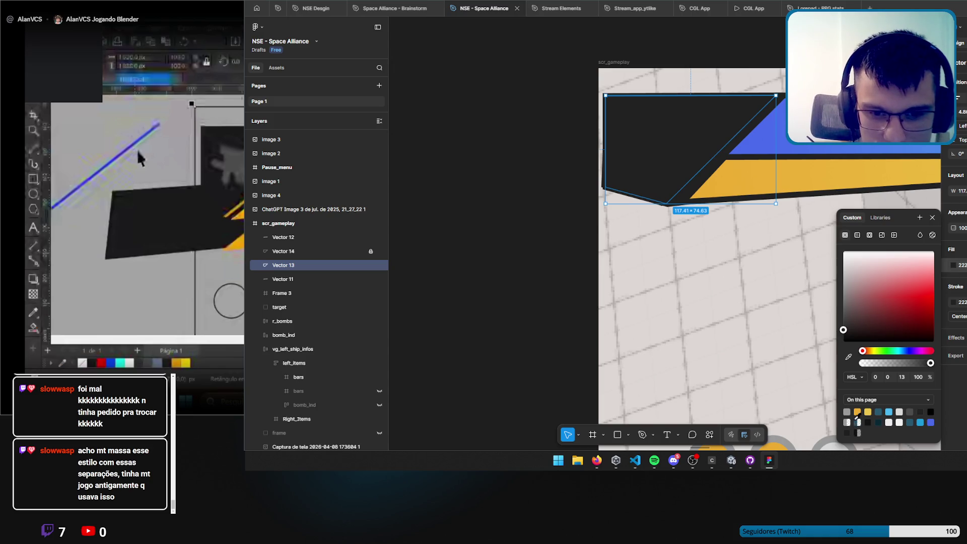
{"action": "left_click", "coordinate": [891, 422]}
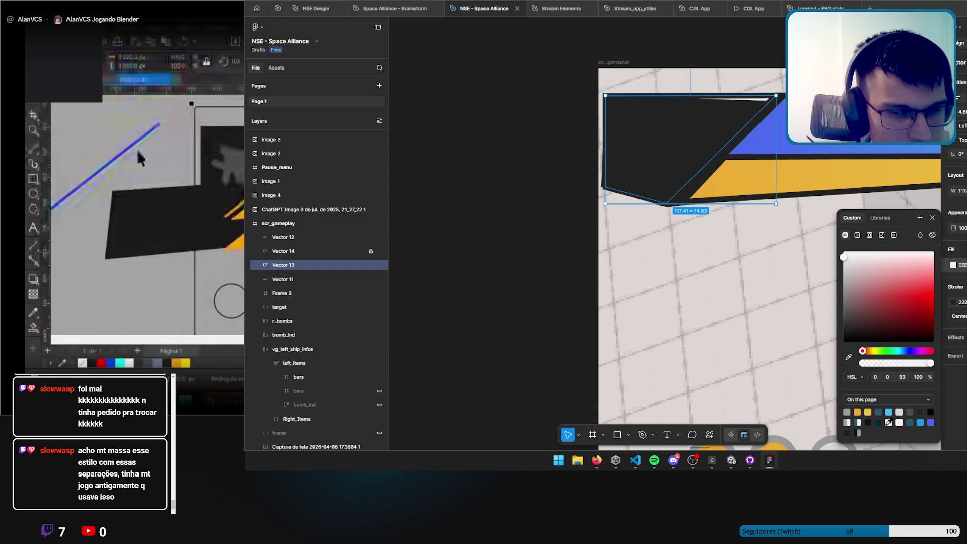
Unlock Vector 14, give it EEE fill with a 222 stroke, and nudge its top-right corner inward.
{"action": "left_click", "coordinate": [310, 251]}
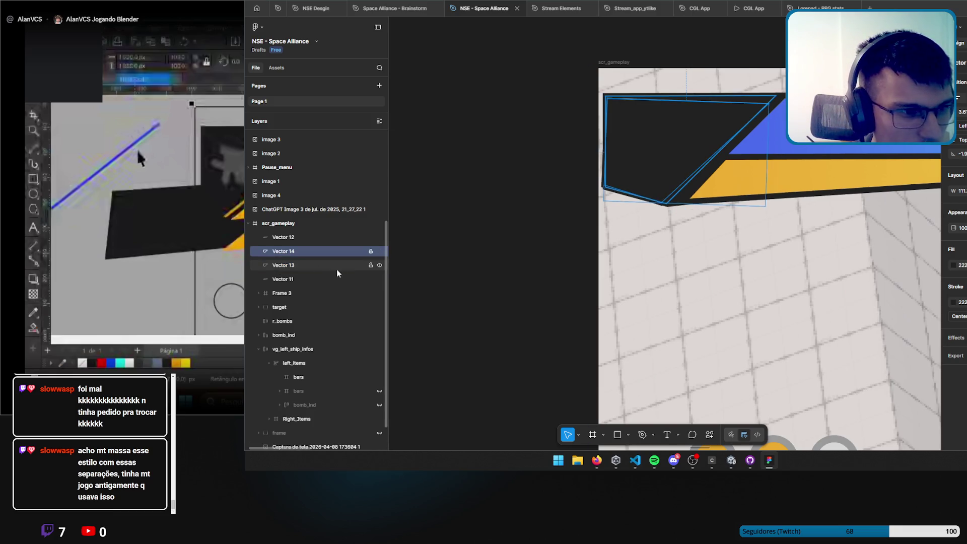
{"action": "left_click", "coordinate": [370, 251]}
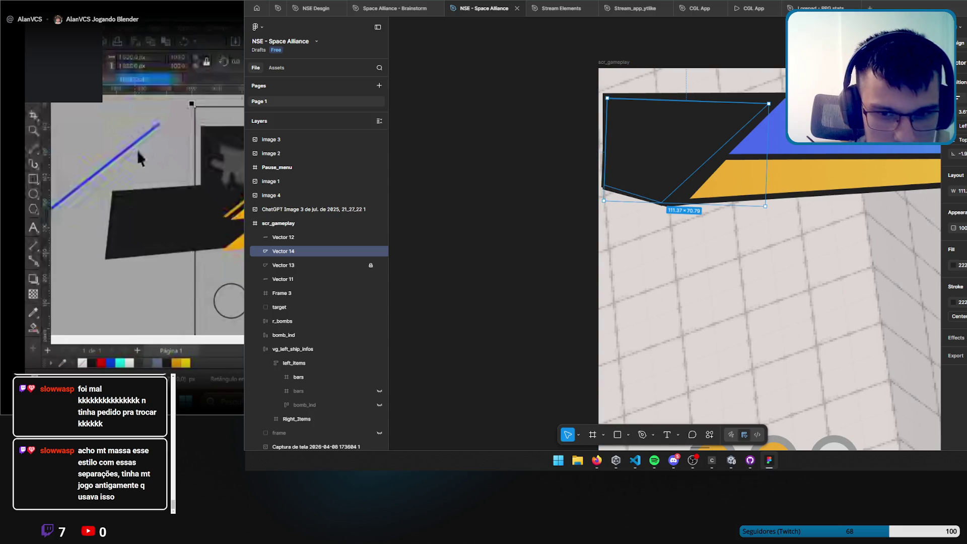
{"action": "key", "text": "ctrl+alt+v"}
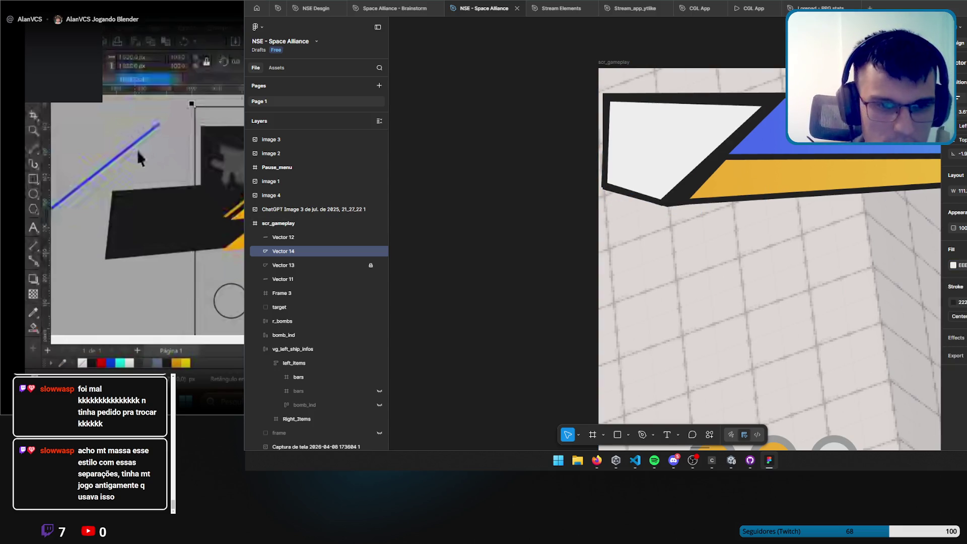
{"action": "left_click_drag", "start_coordinate": [768, 104], "coordinate": [767, 106]}
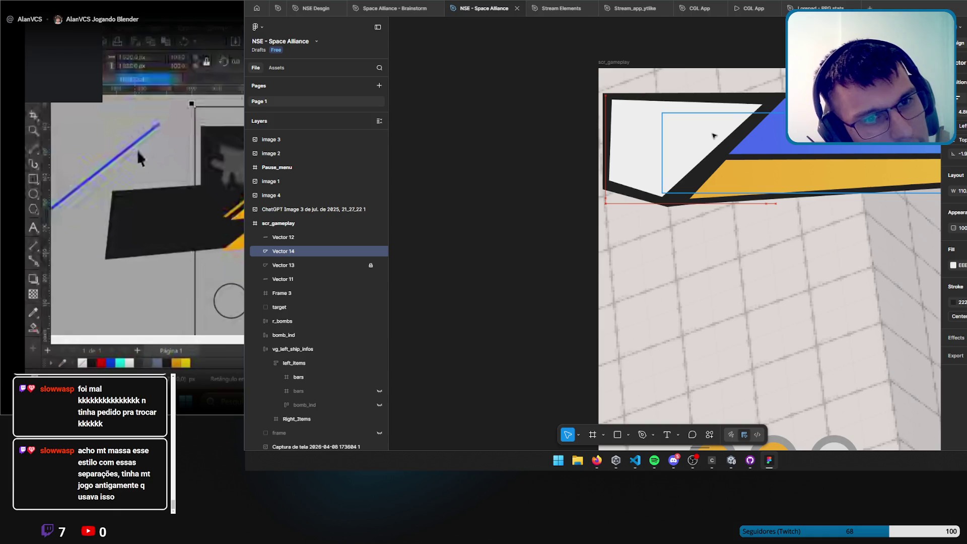
{"action": "left_click", "coordinate": [474, 174]}
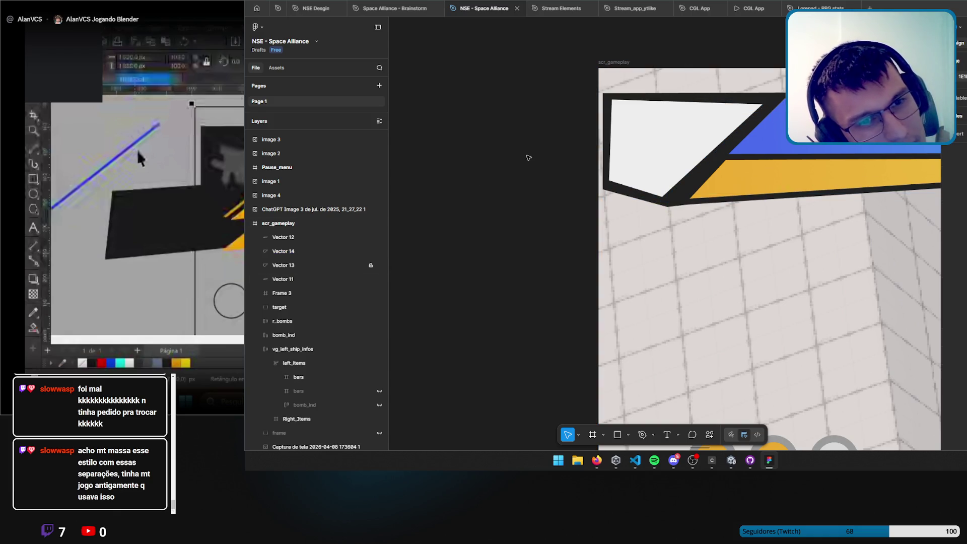
{"action": "scroll", "coordinate": [693, 231], "scroll_direction": "down", "scroll_amount": 5, "text": "ctrl"}
Select the four slanted panel shapes, Vector 12 through Vector 11, in Layers.
{"action": "mouse_move", "coordinate": [693, 230]}
{"action": "left_mouse_down"}
{"action": "mouse_move", "coordinate": [663, 233]}
{"action": "mouse_move", "coordinate": [736, 231]}
{"action": "left_mouse_up"}
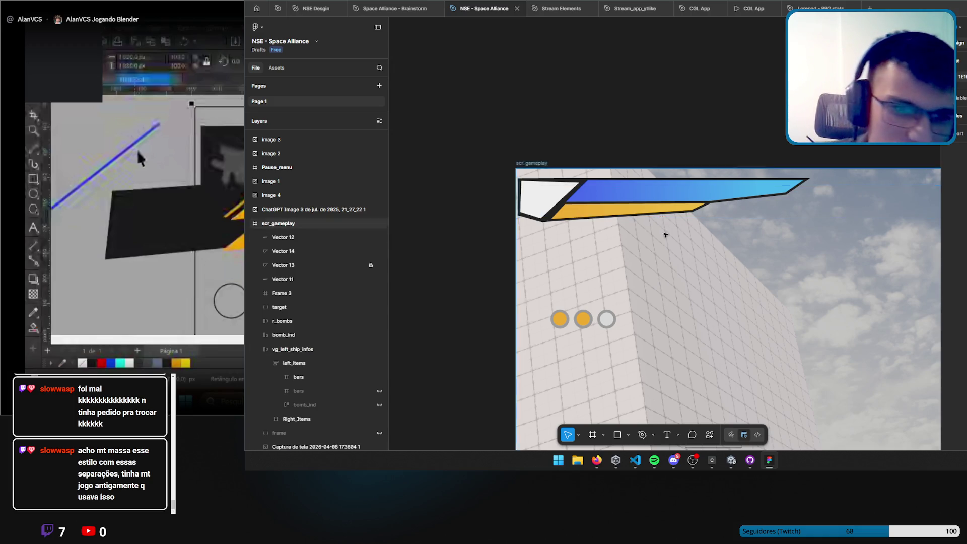
{"action": "scroll", "coordinate": [655, 226], "scroll_direction": "down", "scroll_amount": 6}
{"action": "scroll", "coordinate": [677, 223], "scroll_direction": "up", "scroll_amount": 4}
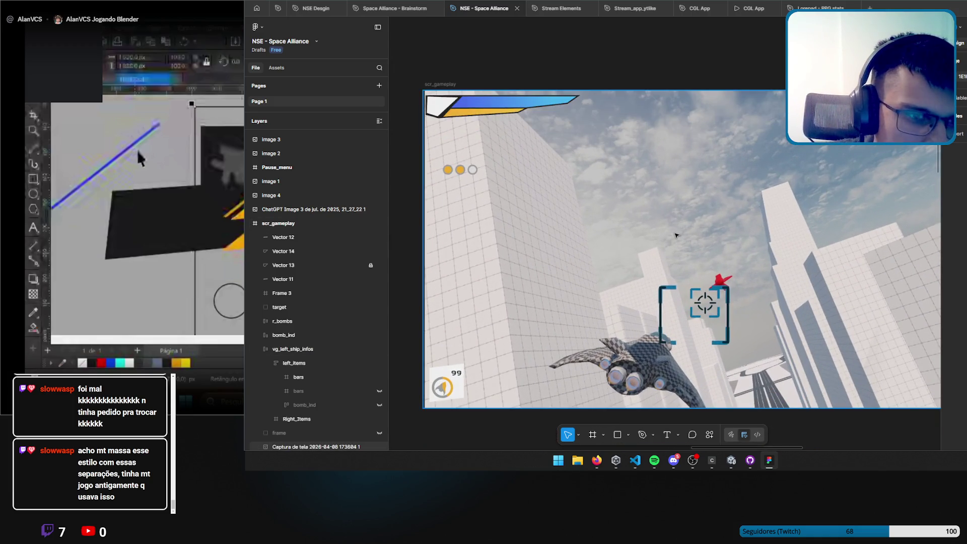
{"action": "scroll", "coordinate": [675, 250], "scroll_direction": "down", "scroll_amount": 2}
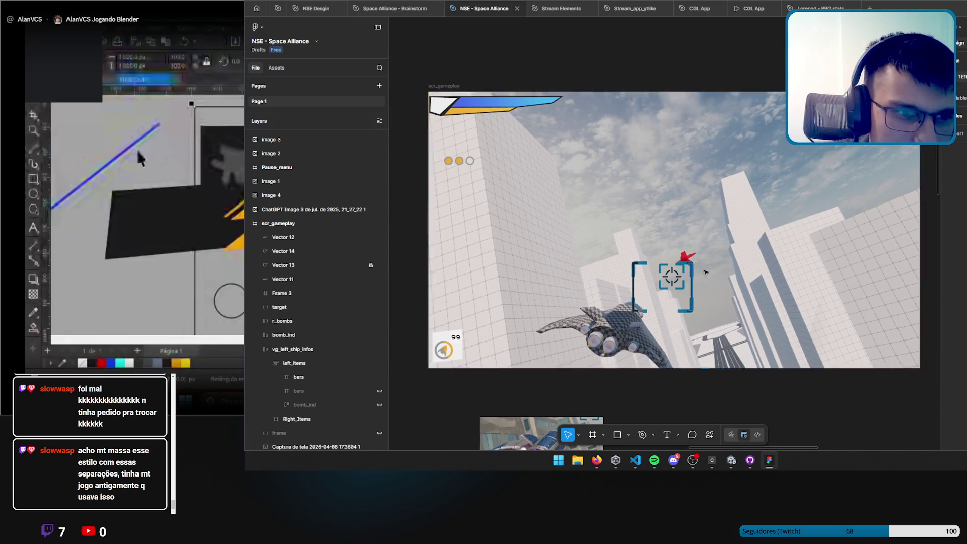
{"action": "scroll", "coordinate": [748, 275], "scroll_direction": "up", "scroll_amount": 2}
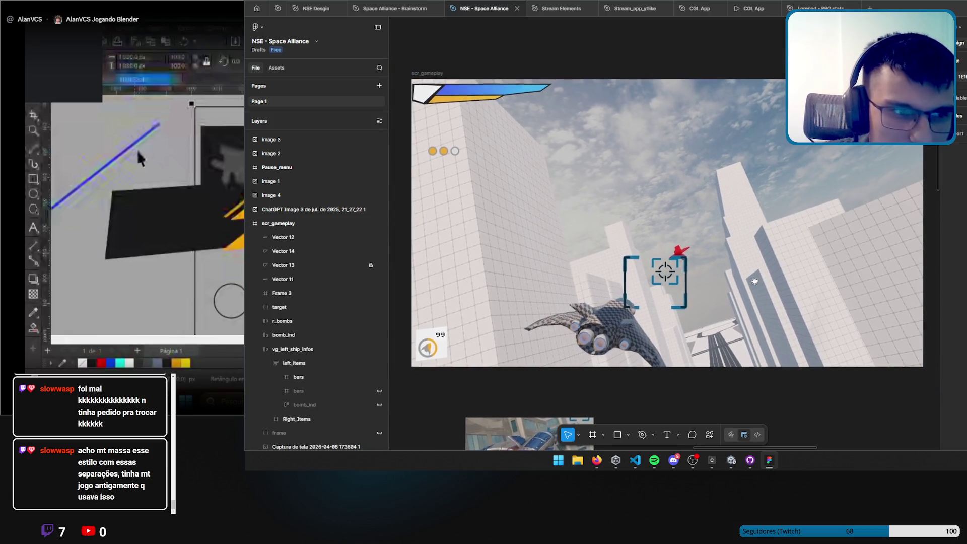
{"action": "left_click_drag", "start_coordinate": [744, 302], "coordinate": [740, 304]}
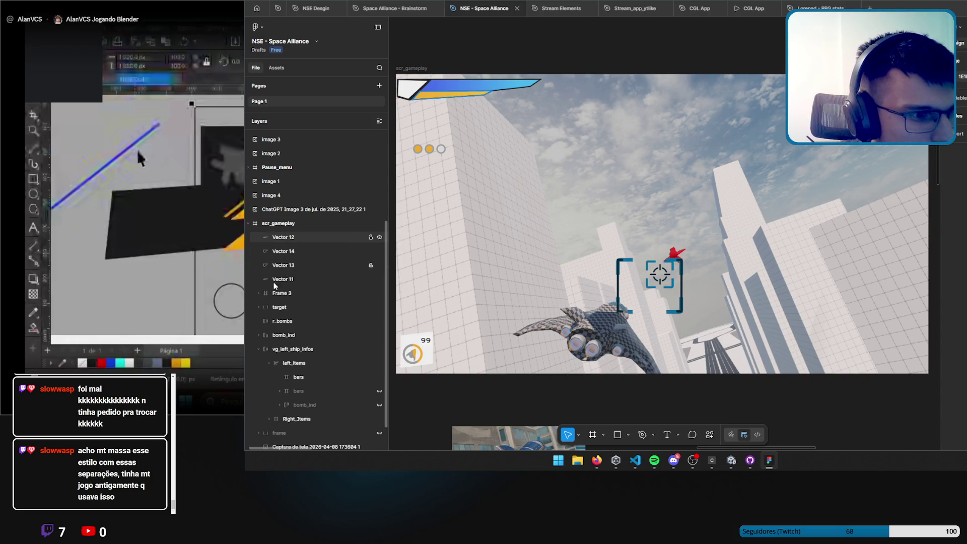
{"action": "left_click", "coordinate": [285, 238]}
{"action": "left_click", "coordinate": [280, 280], "text": "shift"}
Nudge the panel shapes slightly right and wrap them in a new frame, Frame 4.
{"action": "left_click_drag", "start_coordinate": [448, 89], "coordinate": [440, 91]}
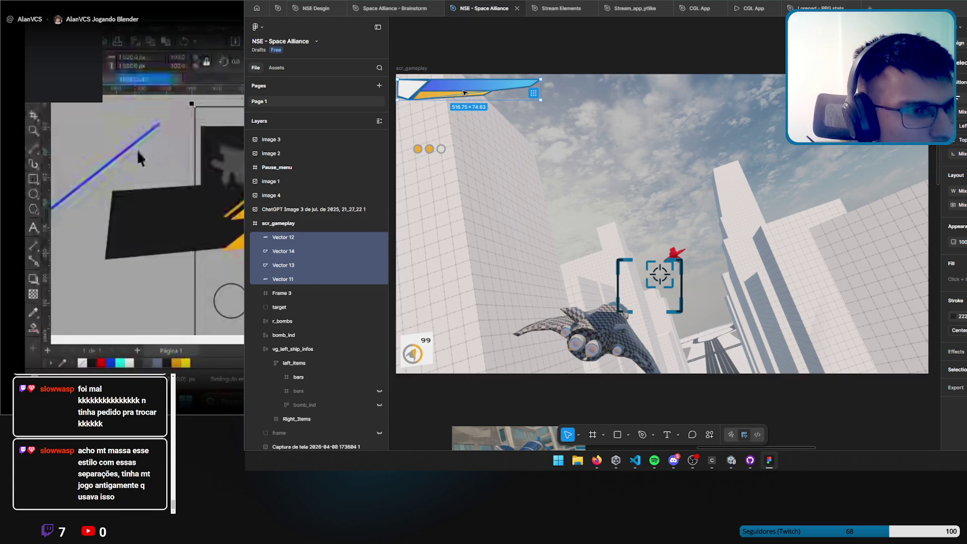
{"action": "right_click", "coordinate": [462, 87]}
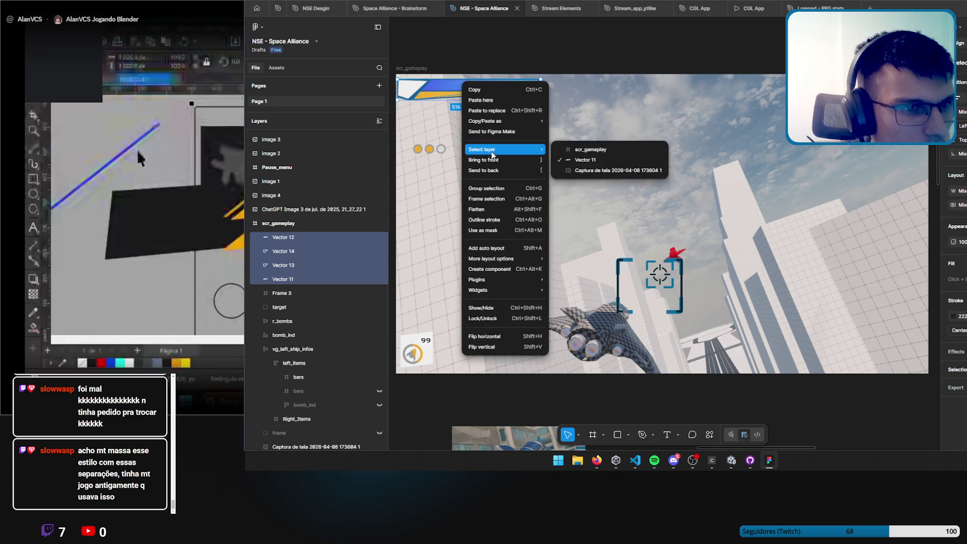
{"action": "left_click", "coordinate": [487, 198]}
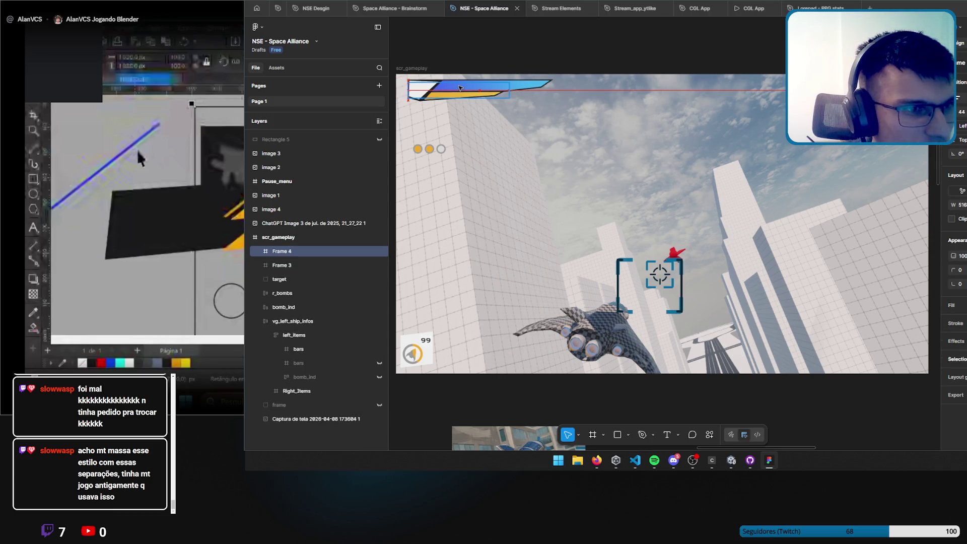
{"action": "left_click", "coordinate": [564, 196]}
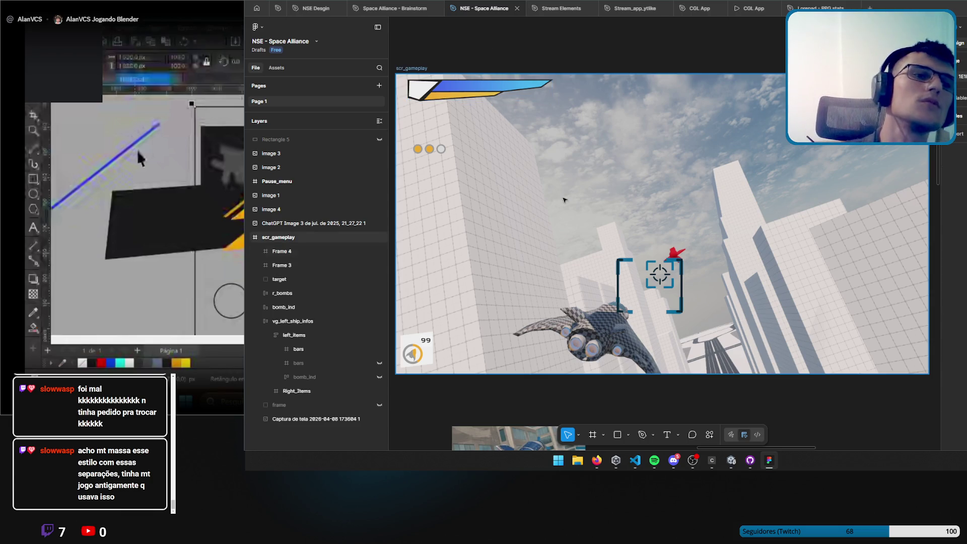
{"action": "left_click", "coordinate": [769, 459]}
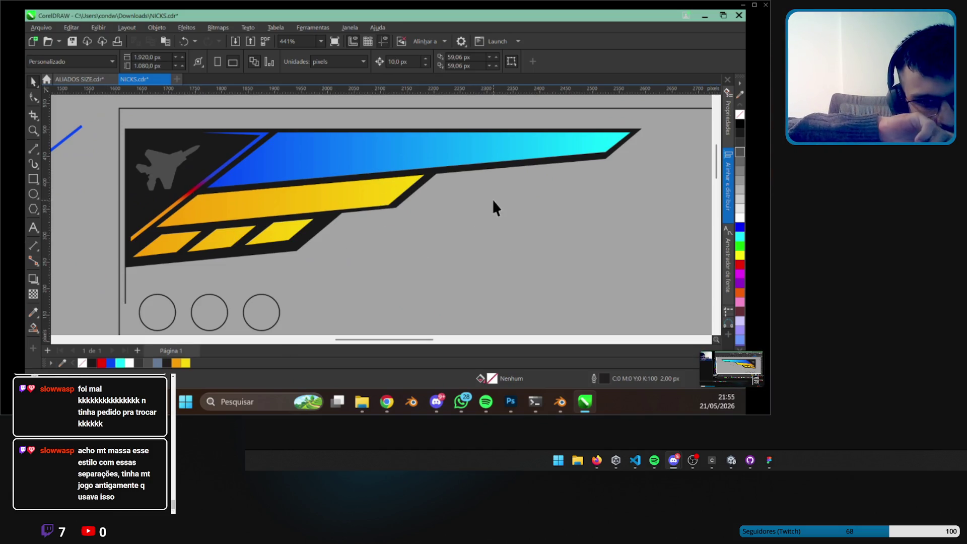
{"action": "mouse_move", "coordinate": [618, 233]}
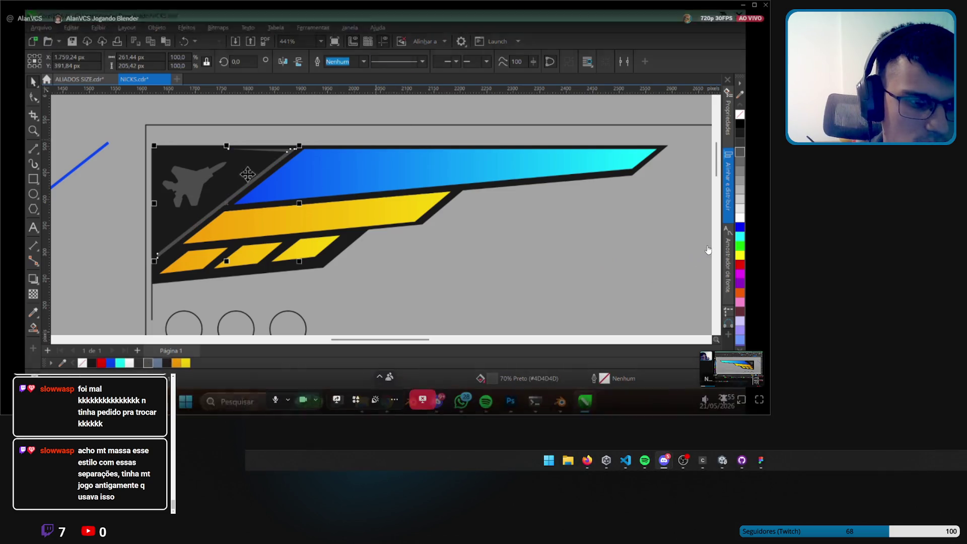
{"action": "left_click", "coordinate": [769, 461]}
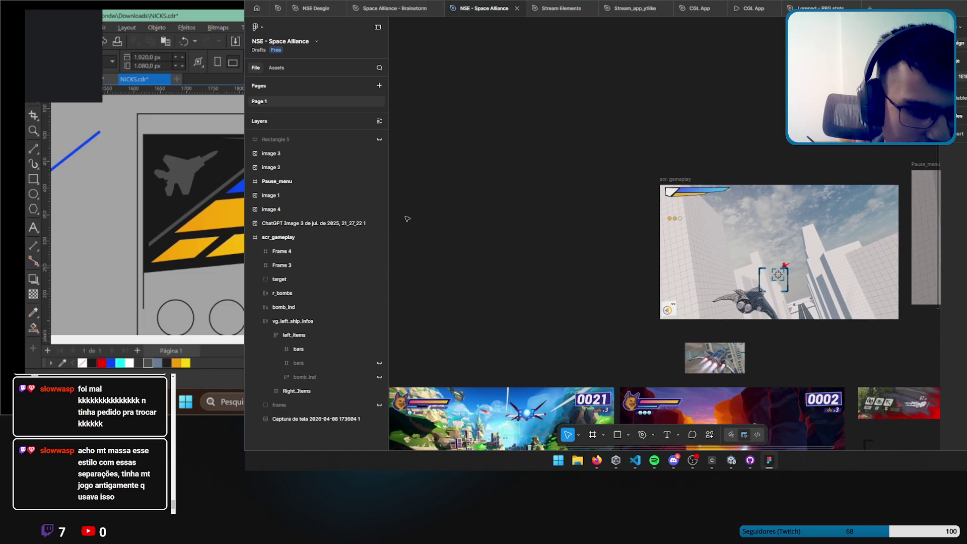
Paste the reference banner as image 9, resize it, and place it left of scr_gameplay.
{"action": "key", "text": "ctrl+v"}
{"action": "mouse_move", "coordinate": [690, 217]}
{"action": "left_mouse_down"}
{"action": "mouse_move", "coordinate": [554, 168]}
{"action": "mouse_move", "coordinate": [567, 175]}
{"action": "left_mouse_up"}
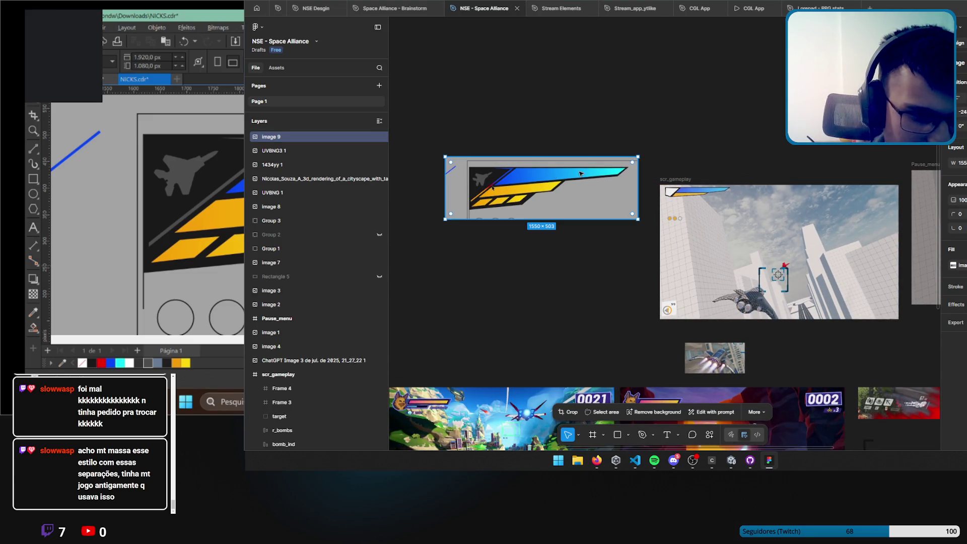
{"action": "mouse_move", "coordinate": [637, 156]}
{"action": "left_mouse_down"}
{"action": "mouse_move", "coordinate": [508, 188]}
{"action": "mouse_move", "coordinate": [569, 196]}
{"action": "mouse_move", "coordinate": [529, 207]}
{"action": "mouse_move", "coordinate": [587, 251]}
{"action": "left_mouse_up"}
{"action": "left_click_drag", "start_coordinate": [551, 212], "coordinate": [614, 180]}
{"action": "left_click_drag", "start_coordinate": [648, 220], "coordinate": [607, 209]}
{"action": "mouse_move", "coordinate": [539, 174]}
{"action": "left_mouse_down"}
{"action": "mouse_move", "coordinate": [550, 208]}
{"action": "mouse_move", "coordinate": [569, 210]}
{"action": "mouse_move", "coordinate": [562, 211]}
{"action": "left_mouse_up"}
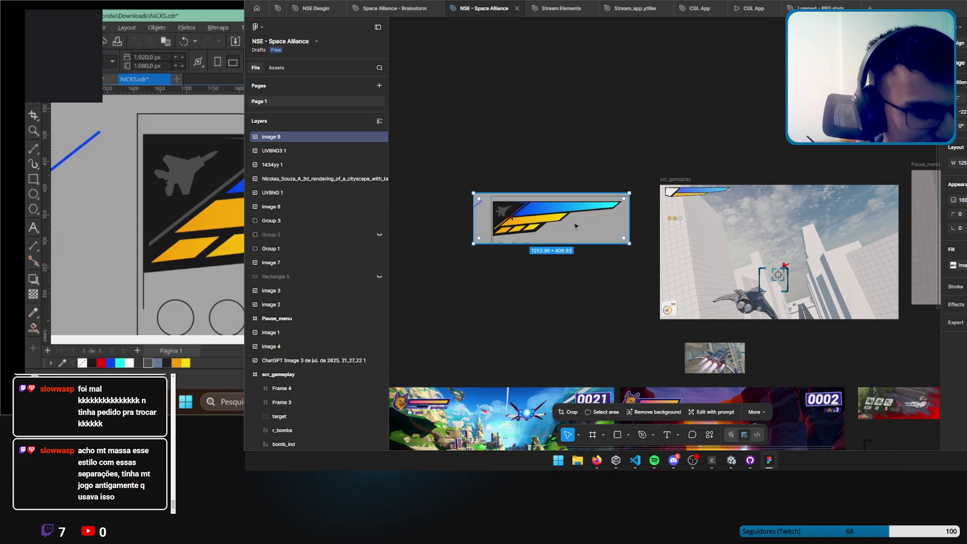
{"action": "scroll", "coordinate": [576, 226], "scroll_direction": "up", "scroll_amount": 3}
{"action": "left_click", "coordinate": [566, 325]}
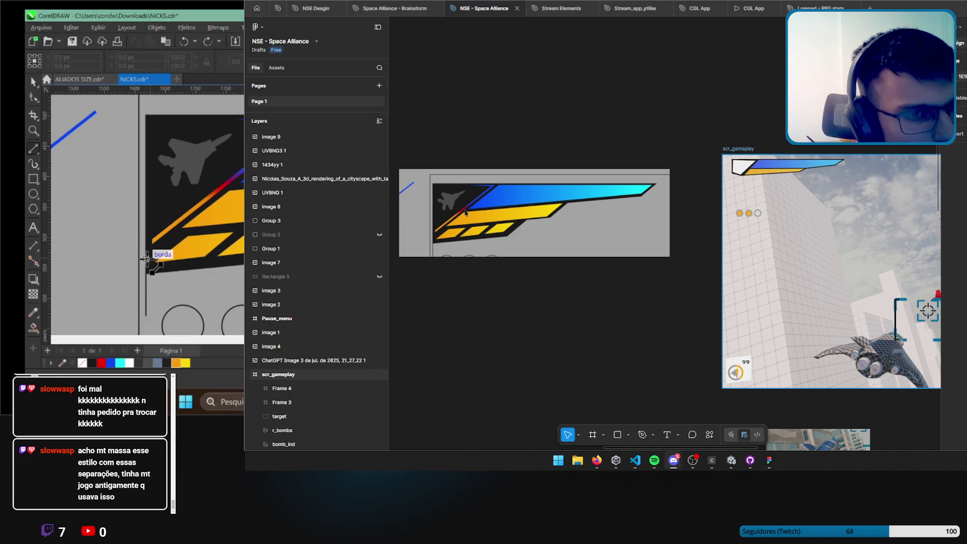
{"action": "left_click", "coordinate": [746, 454]}
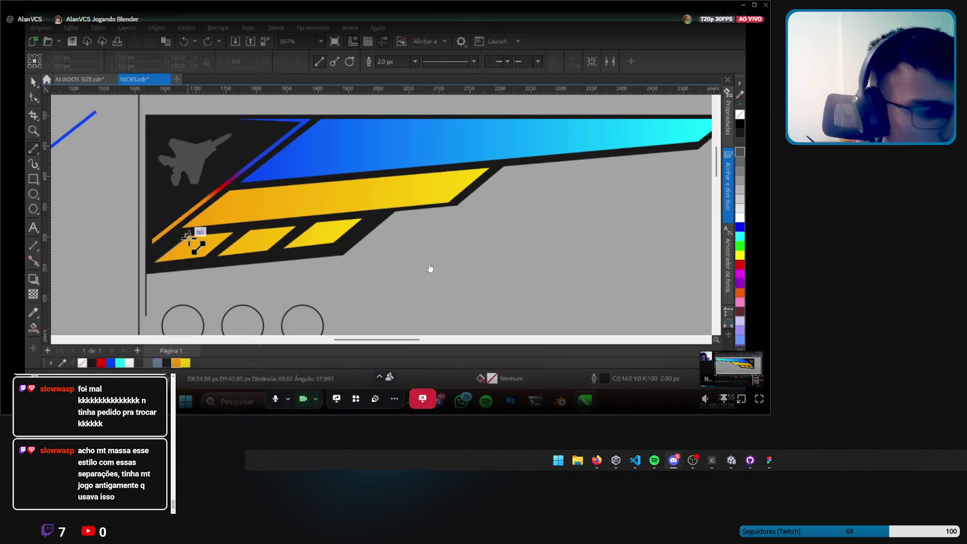
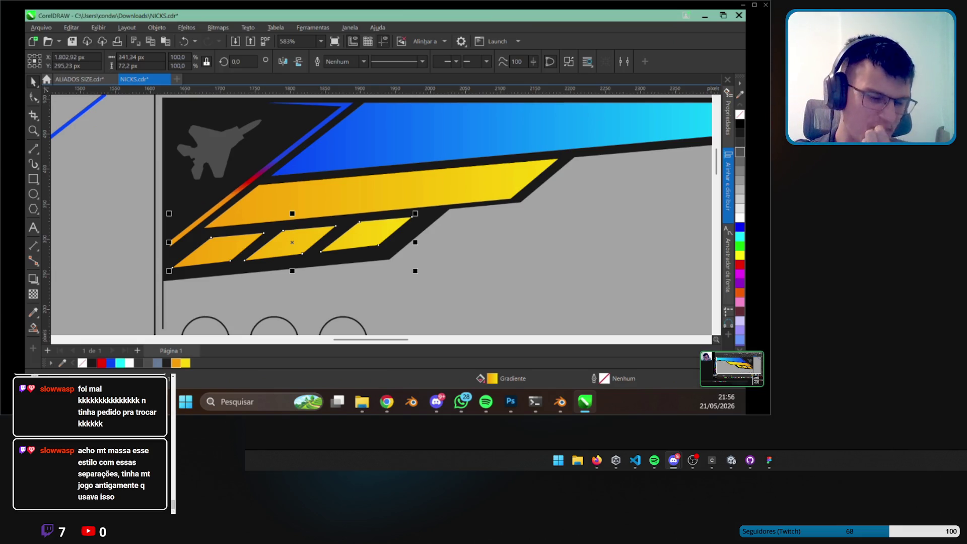
Switch from the CorelDRAW banner to the Figma 'NSE - Space Alliance' mockup file.
{"action": "mouse_move", "coordinate": [434, 274]}
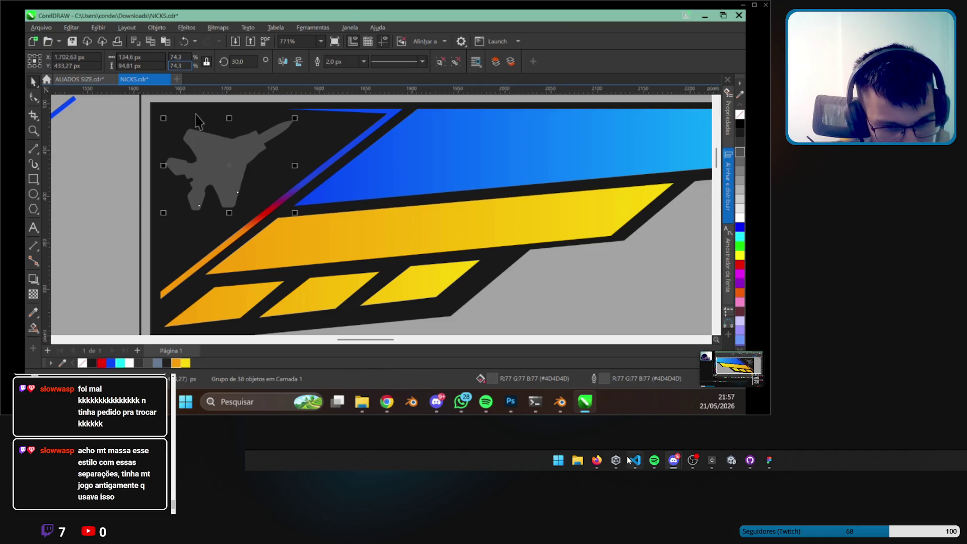
{"action": "left_click", "coordinate": [766, 463]}
Zoom in and out over the gameplay mockups' HUDs, then bring the CorelDRAW NICKS.cdr banner forward.
{"action": "scroll", "coordinate": [675, 284], "scroll_direction": "down", "scroll_amount": 5}
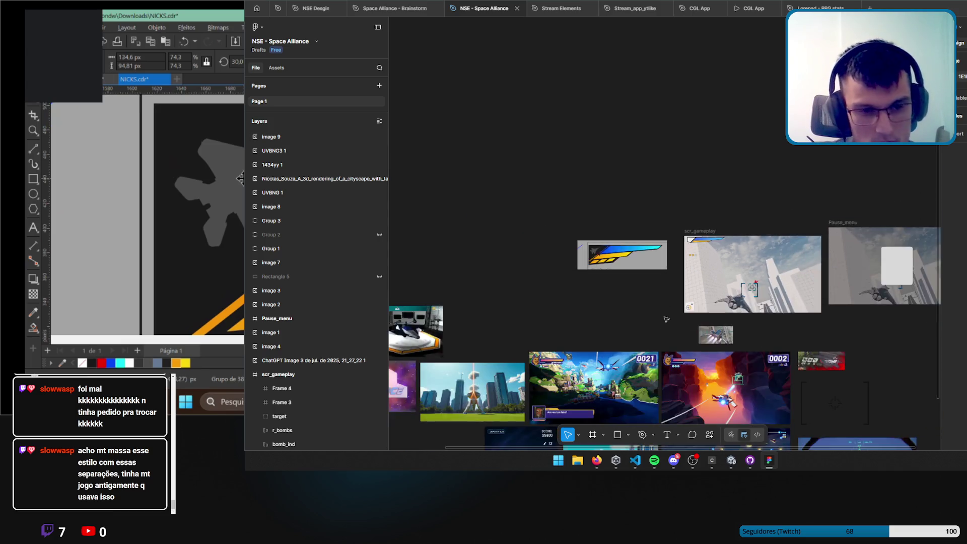
{"action": "scroll", "coordinate": [613, 248], "scroll_direction": "up", "scroll_amount": 6}
{"action": "scroll", "coordinate": [613, 248], "scroll_direction": "up", "scroll_amount": 5}
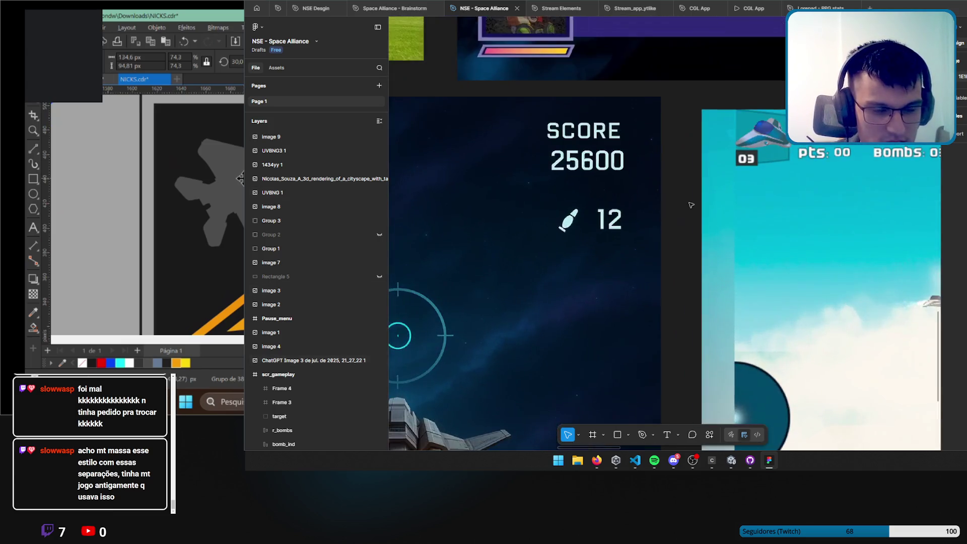
{"action": "scroll", "coordinate": [589, 145], "scroll_direction": "up", "scroll_amount": 5}
{"action": "scroll", "coordinate": [554, 146], "scroll_direction": "up", "scroll_amount": 3}
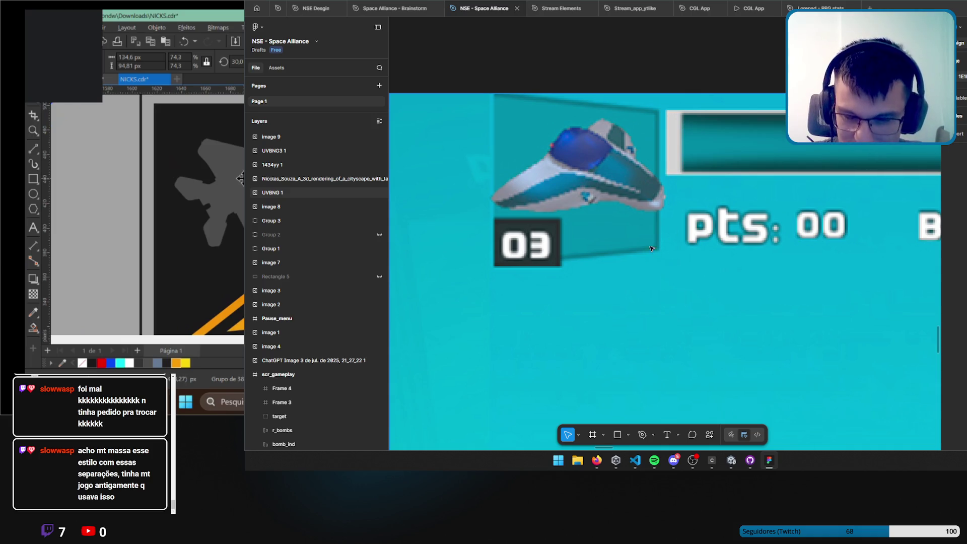
{"action": "scroll", "coordinate": [651, 249], "scroll_direction": "down", "scroll_amount": 5}
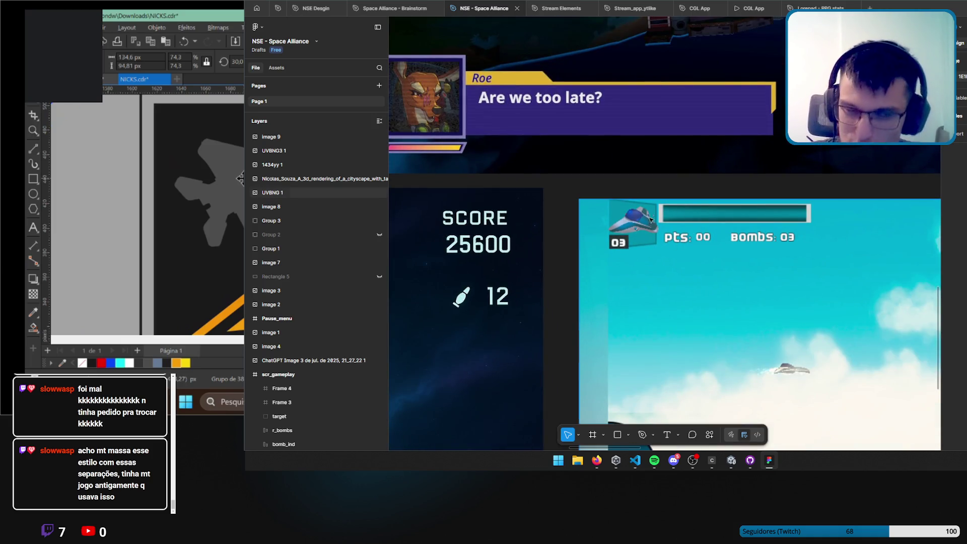
{"action": "scroll", "coordinate": [689, 227], "scroll_direction": "down", "scroll_amount": 5}
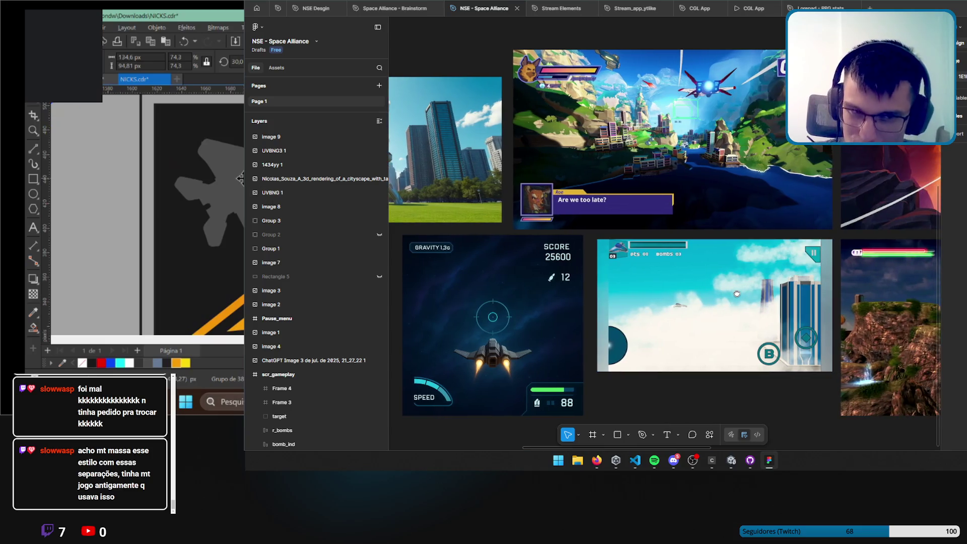
{"action": "scroll", "coordinate": [772, 394], "scroll_direction": "down", "scroll_amount": 8}
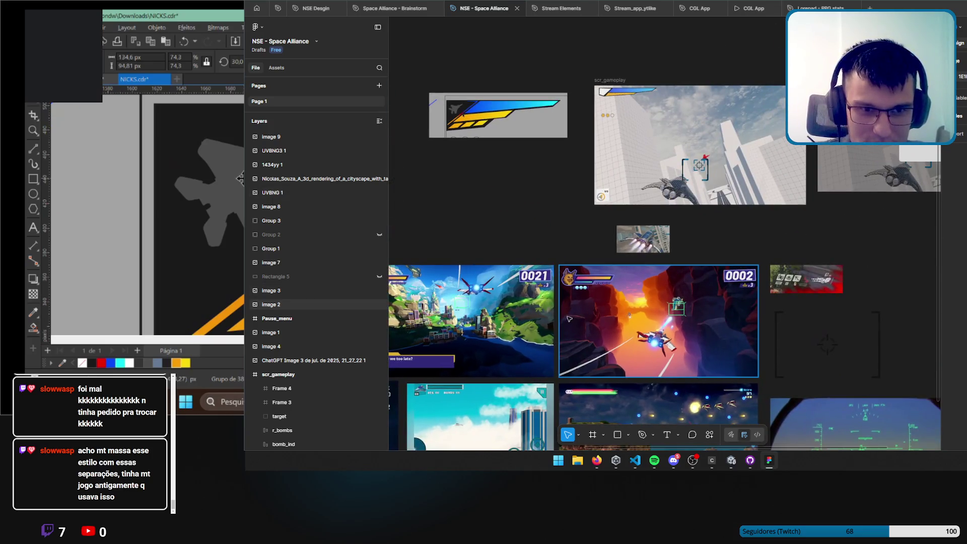
{"action": "scroll", "coordinate": [602, 206], "scroll_direction": "up", "scroll_amount": 10}
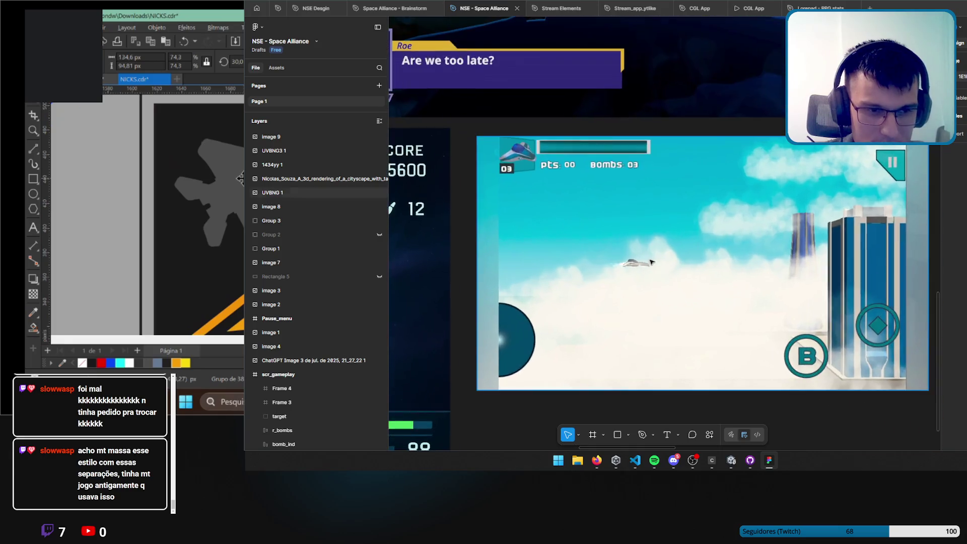
{"action": "scroll", "coordinate": [602, 206], "scroll_direction": "up", "scroll_amount": 5}
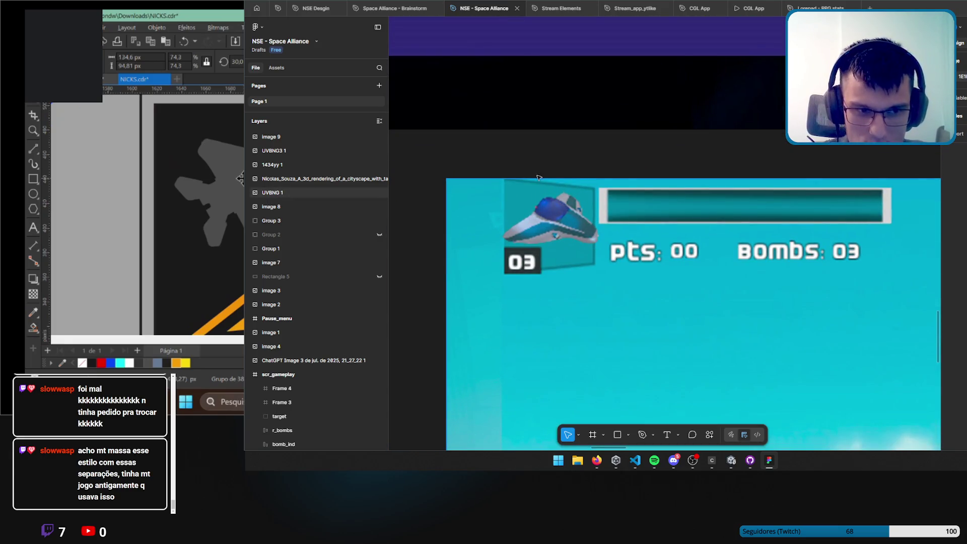
{"action": "scroll", "coordinate": [677, 314], "scroll_direction": "down", "scroll_amount": 5}
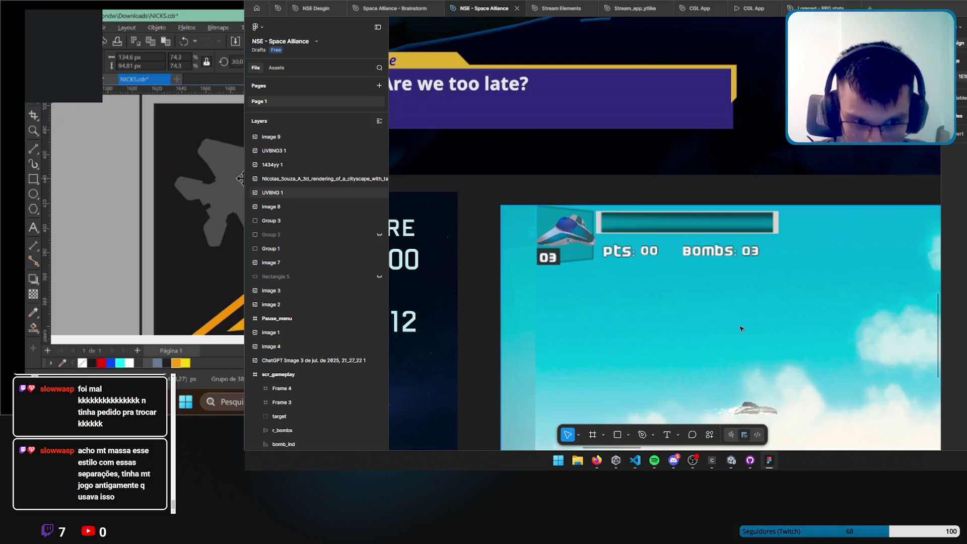
{"action": "scroll", "coordinate": [750, 316], "scroll_direction": "up", "scroll_amount": 4}
{"action": "scroll", "coordinate": [750, 316], "scroll_direction": "down", "scroll_amount": 1}
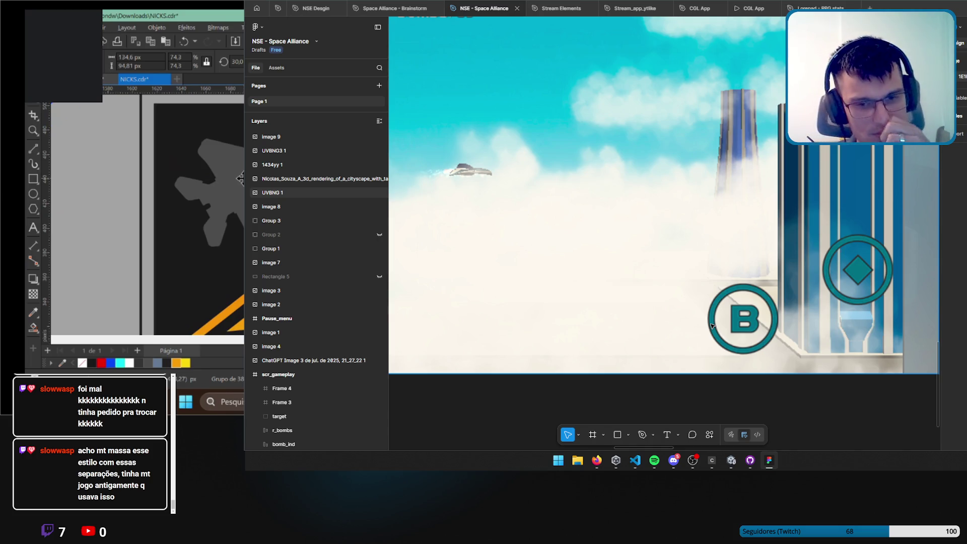
{"action": "left_click", "coordinate": [732, 460]}
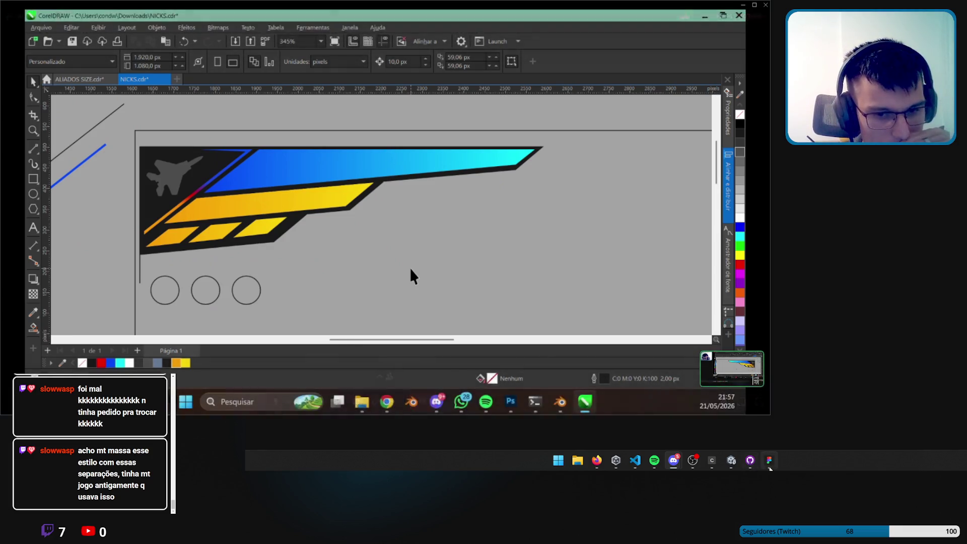
Back in Figma, nudge Vector 14, the white corner shape in Frame 4, left to X -3.
{"action": "key", "text": "alt+Tab"}
{"action": "scroll", "coordinate": [578, 125], "scroll_direction": "down", "scroll_amount": 10}
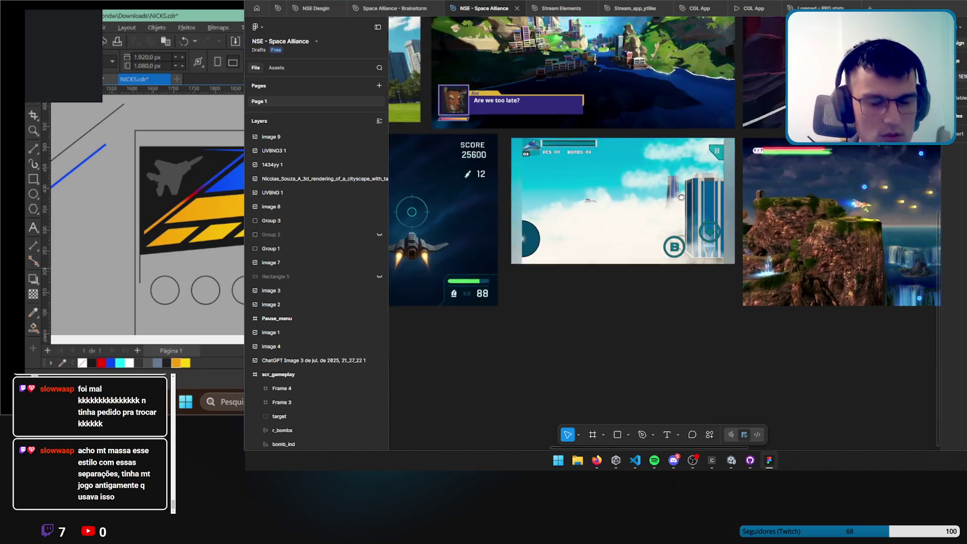
{"action": "scroll", "coordinate": [751, 272], "scroll_direction": "up", "scroll_amount": 10}
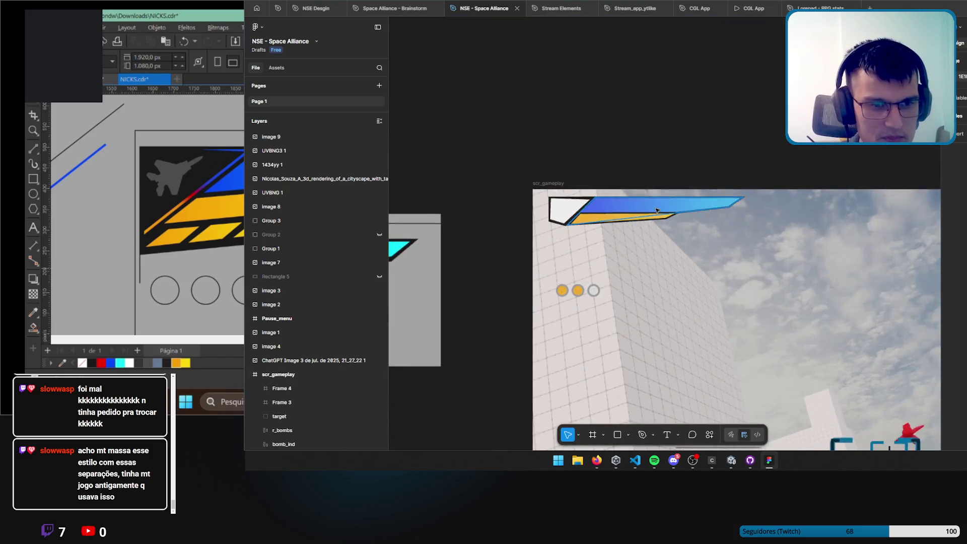
{"action": "scroll", "coordinate": [588, 213], "scroll_direction": "up", "scroll_amount": 2}
{"action": "left_click", "coordinate": [487, 205]}
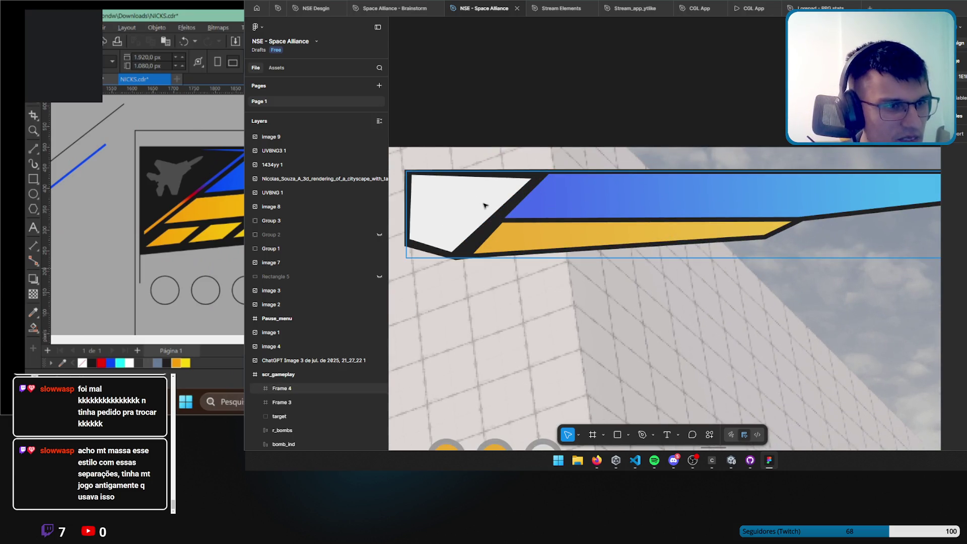
{"action": "double_click", "coordinate": [457, 208]}
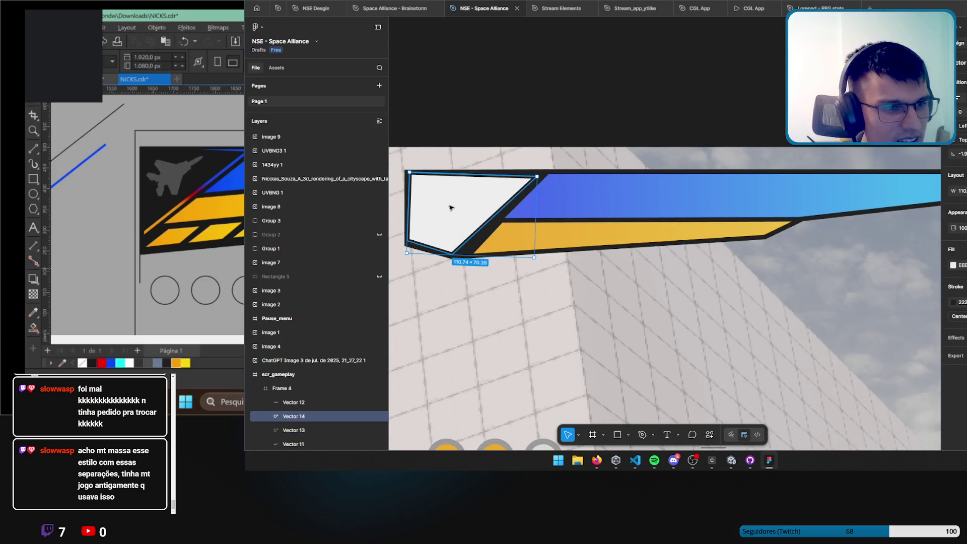
{"action": "key", "text": "Left"}
{"action": "key", "text": "Left"}
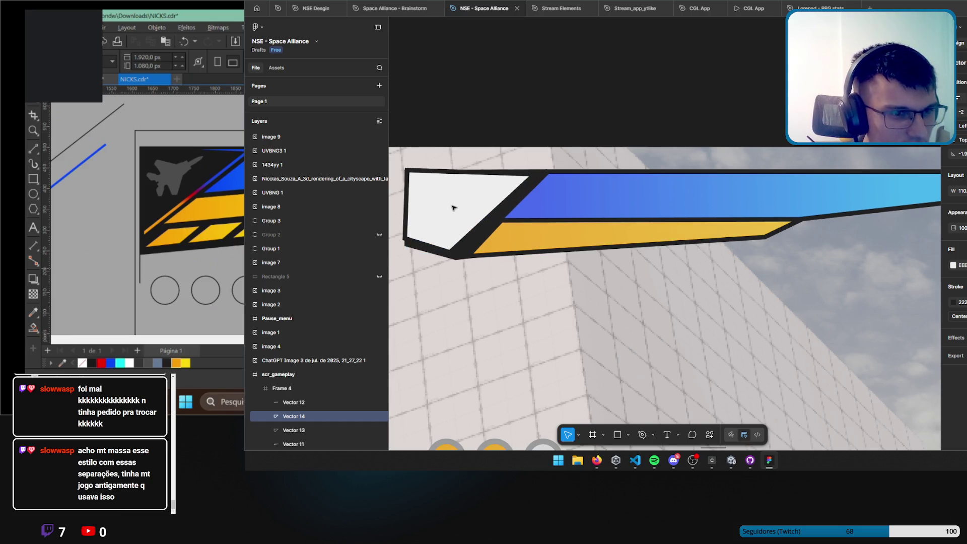
{"action": "key", "text": "Left"}
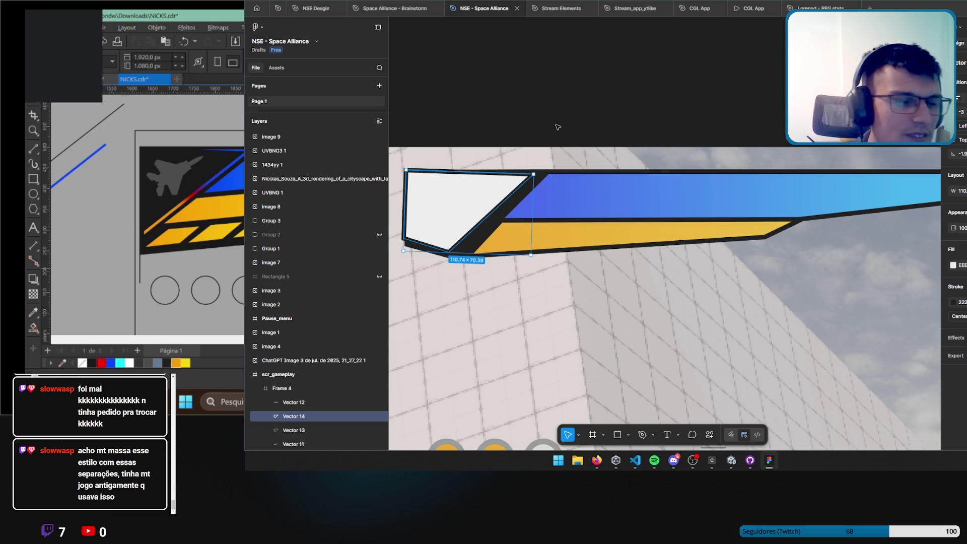
{"action": "left_click", "coordinate": [557, 97]}
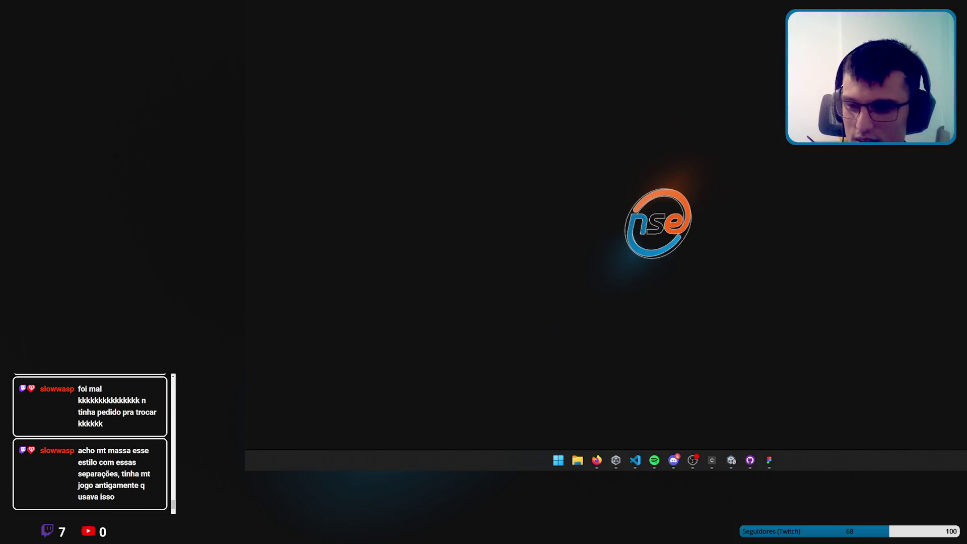
{"action": "left_click", "coordinate": [731, 460]}
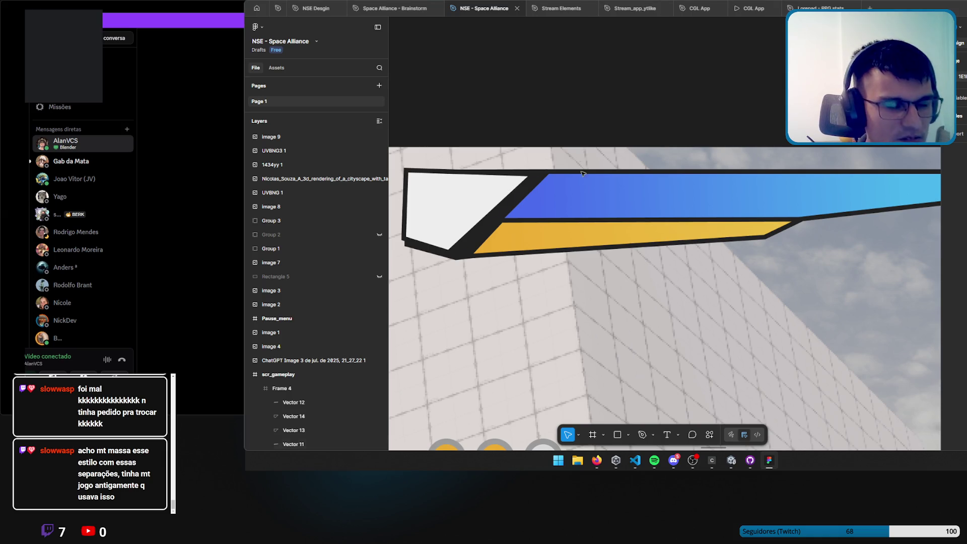
{"action": "left_click", "coordinate": [451, 207]}
{"action": "left_click", "coordinate": [953, 265]}
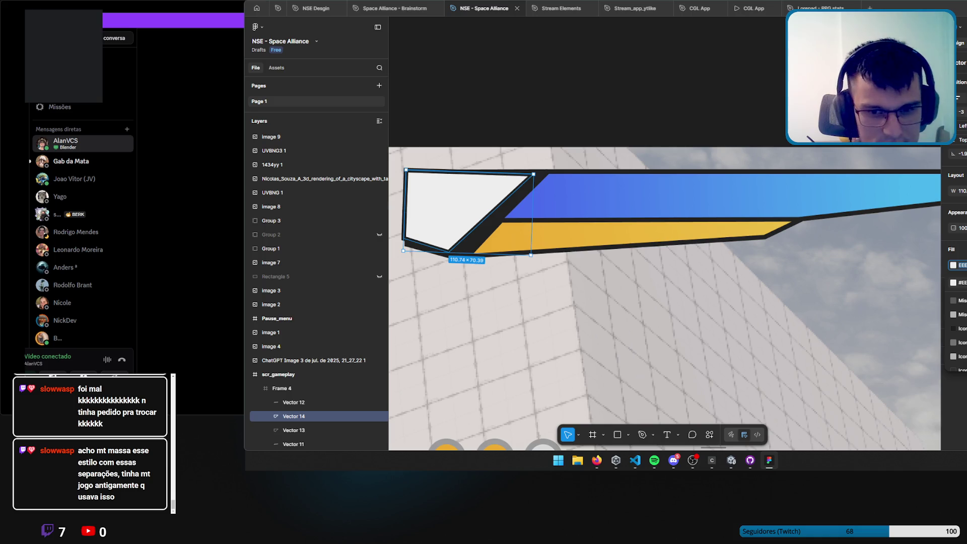
{"action": "left_click", "coordinate": [959, 329]}
{"action": "key", "text": "ctrl+z"}
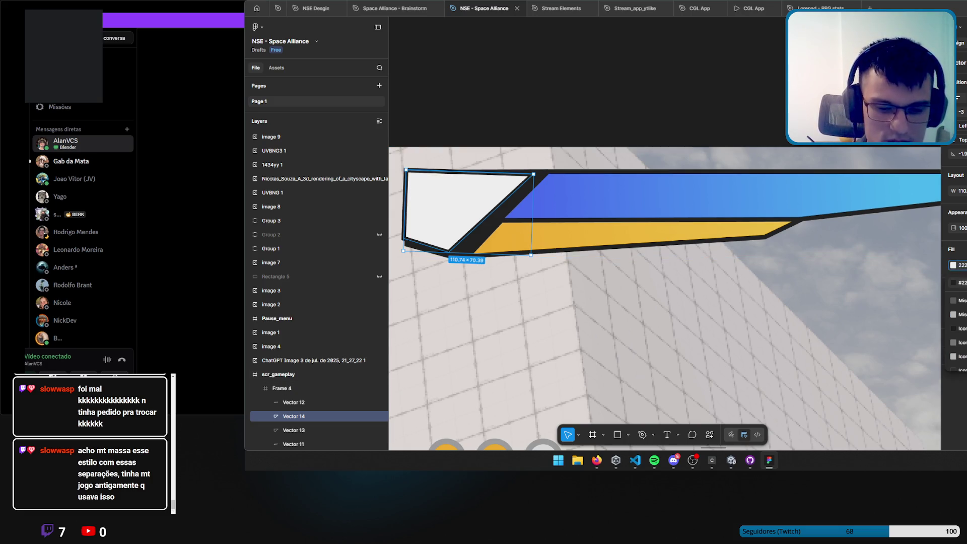
{"action": "key", "text": "ctrl+shift+z"}
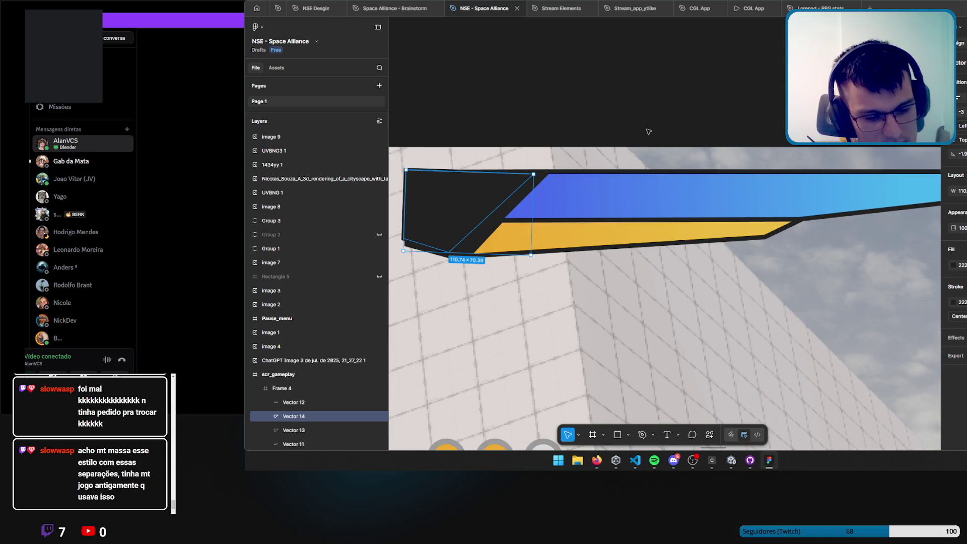
{"action": "key", "text": "ctrl+z"}
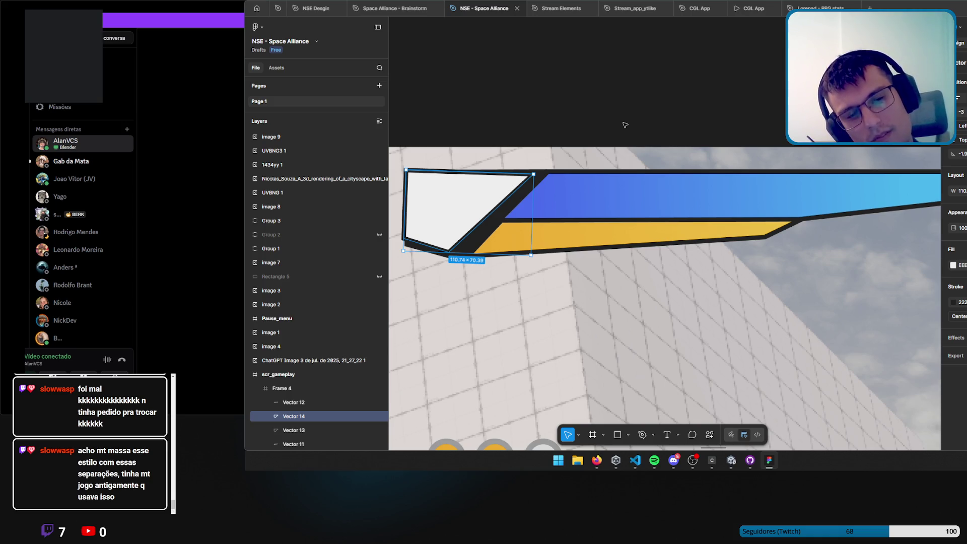
Deselect Vector 14 and zoom and pan around the health-bar HUD in scr_gameplay.
{"action": "scroll", "coordinate": [625, 124], "scroll_direction": "down", "scroll_amount": 5}
{"action": "scroll", "coordinate": [623, 199], "scroll_direction": "up", "scroll_amount": 4}
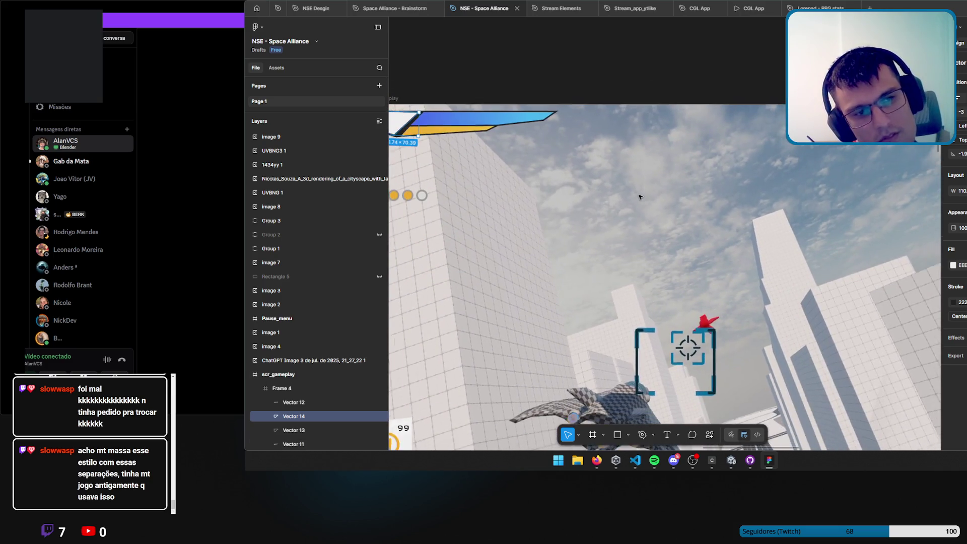
{"action": "scroll", "coordinate": [639, 196], "scroll_direction": "down", "scroll_amount": 2}
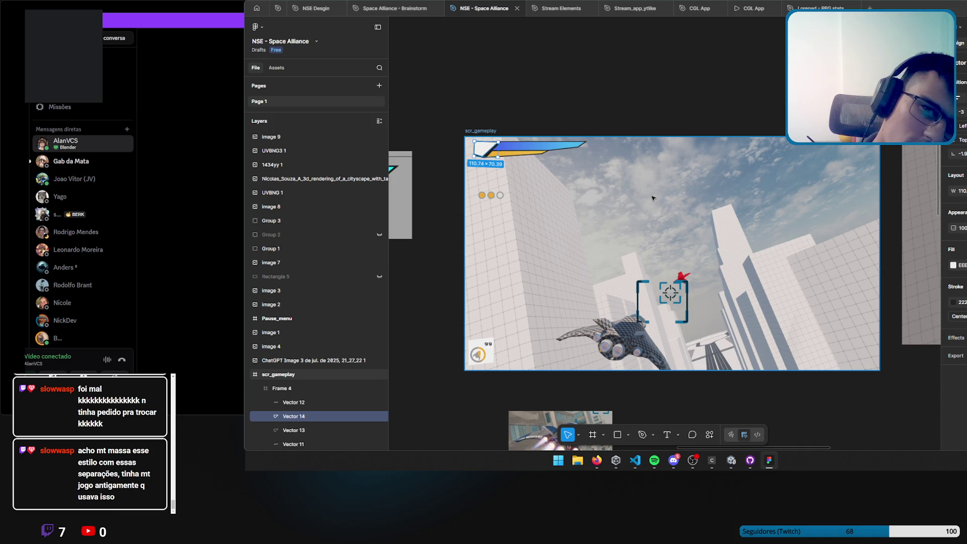
{"action": "left_click", "coordinate": [582, 87]}
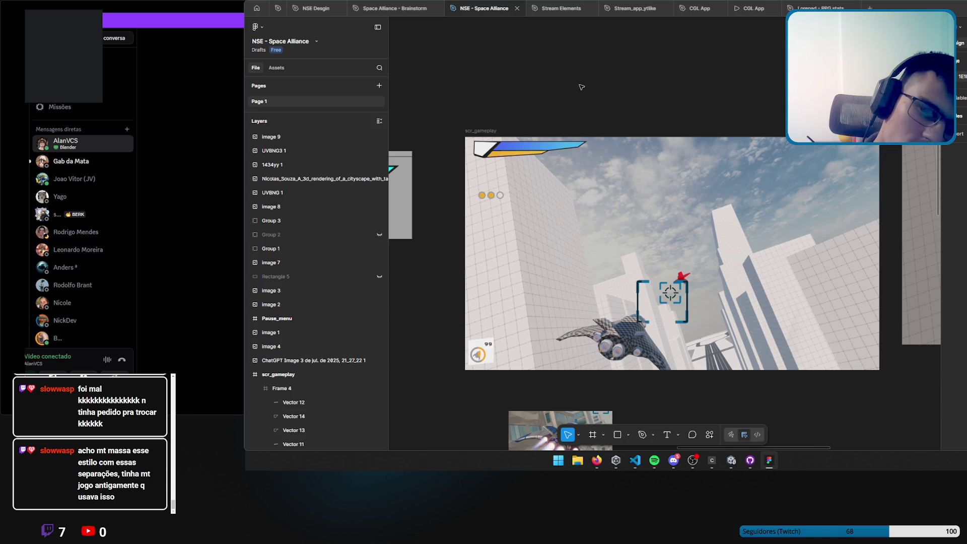
{"action": "scroll", "coordinate": [484, 146], "scroll_direction": "up", "scroll_amount": 5}
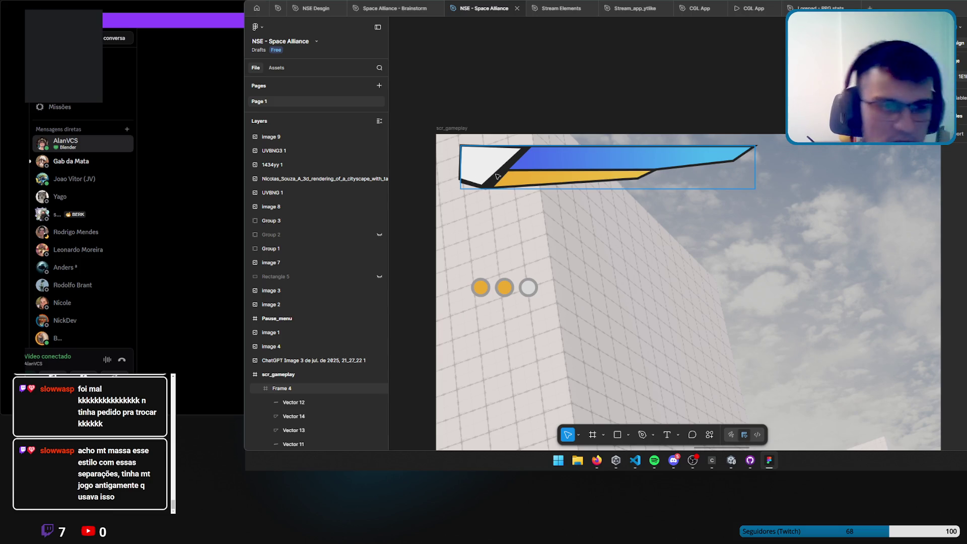
{"action": "mouse_move", "coordinate": [742, 334]}
{"action": "left_mouse_down"}
{"action": "mouse_move", "coordinate": [514, 134]}
{"action": "mouse_move", "coordinate": [690, 232]}
{"action": "mouse_move", "coordinate": [719, 290]}
{"action": "left_mouse_up"}
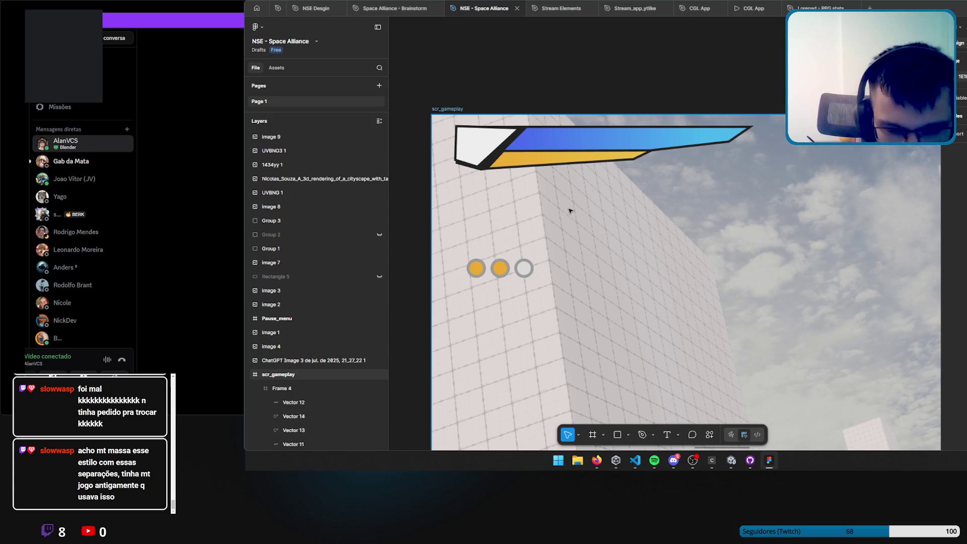
{"action": "scroll", "coordinate": [568, 206], "scroll_direction": "down", "scroll_amount": 3}
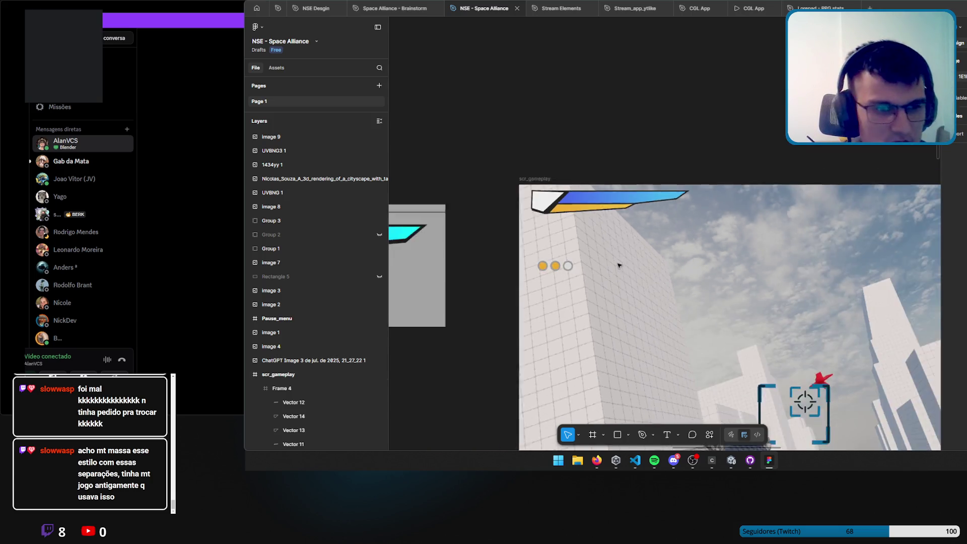
{"action": "scroll", "coordinate": [619, 266], "scroll_direction": "down", "scroll_amount": 5}
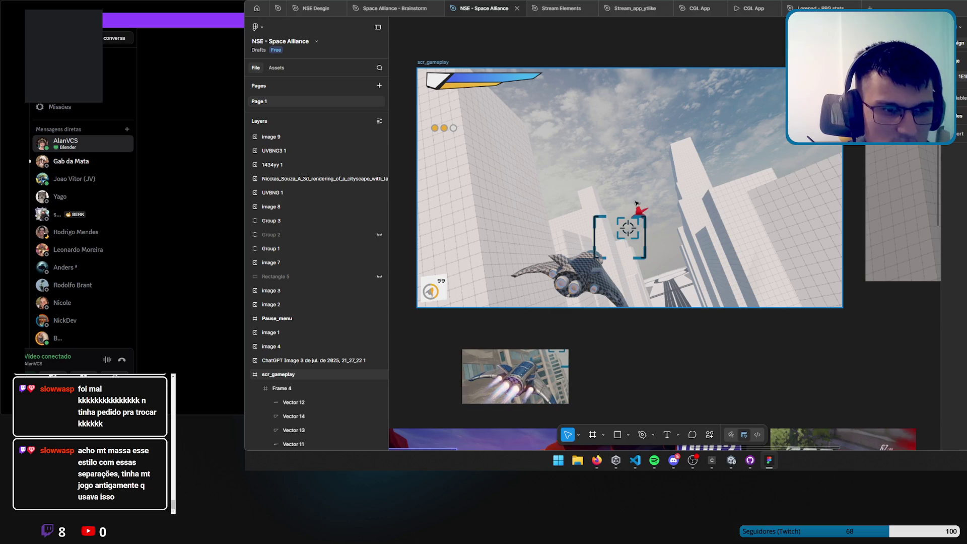
{"action": "scroll", "coordinate": [433, 290], "scroll_direction": "up", "scroll_amount": 6}
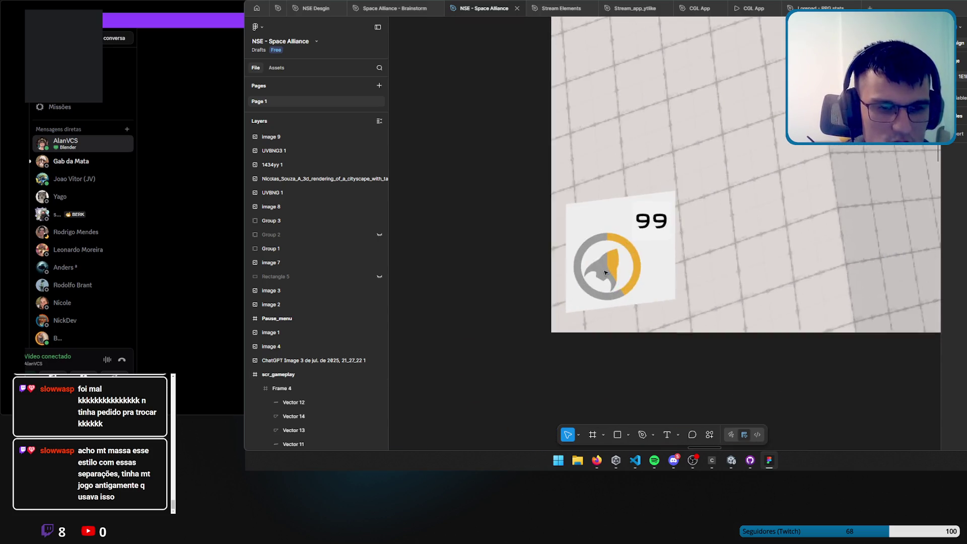
{"action": "scroll", "coordinate": [604, 272], "scroll_direction": "up", "scroll_amount": 2}
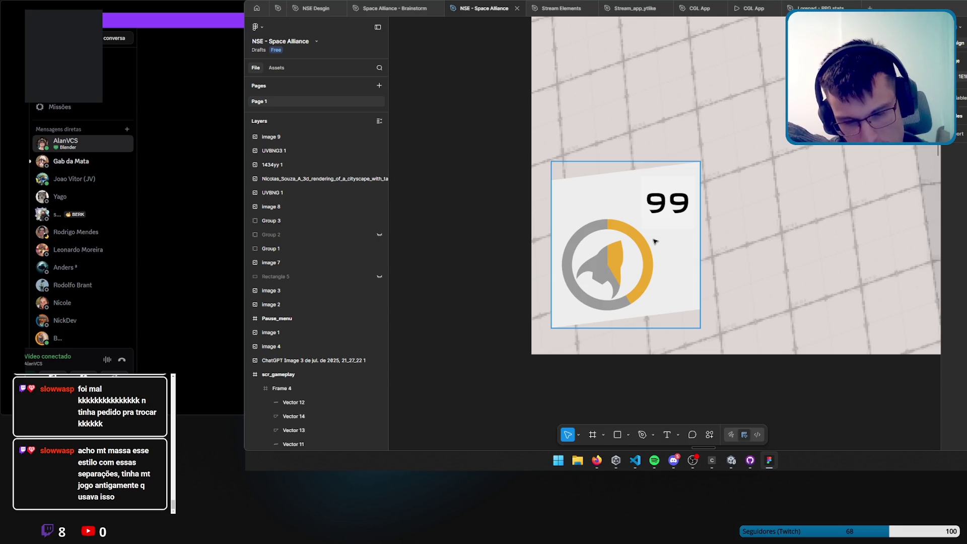
Keep zooming over the scr_gameplay HUD elements, then minimize the Figma window.
{"action": "scroll", "coordinate": [655, 242], "scroll_direction": "down", "scroll_amount": 3}
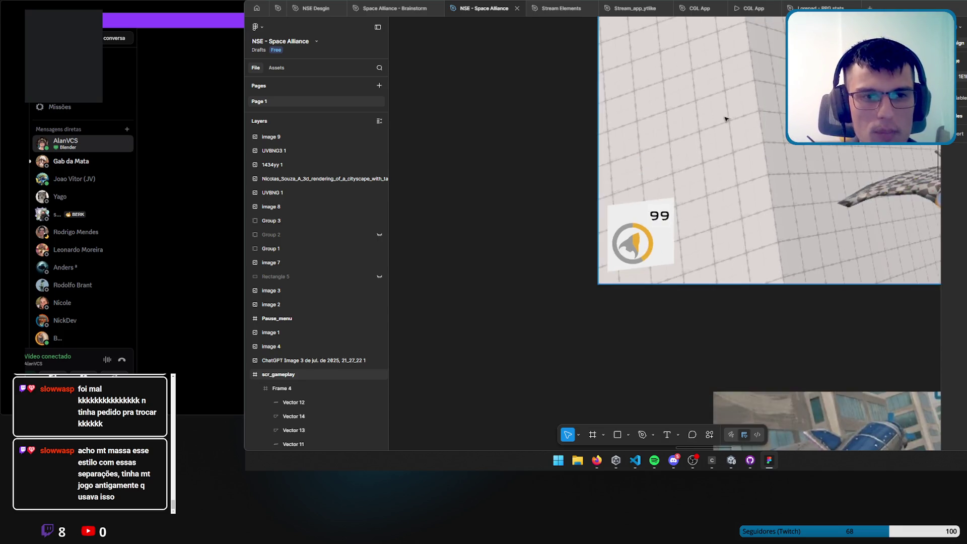
{"action": "scroll", "coordinate": [671, 256], "scroll_direction": "down", "scroll_amount": 5}
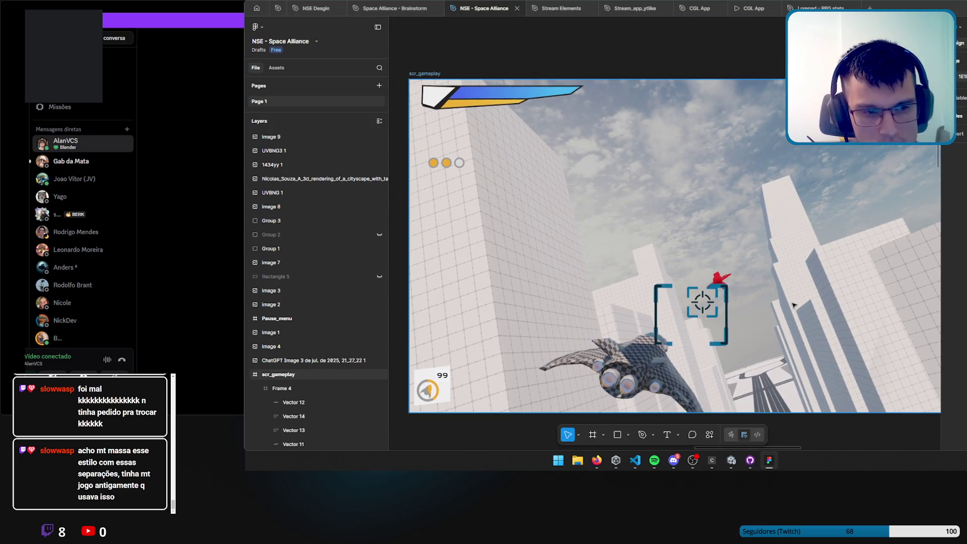
{"action": "scroll", "coordinate": [714, 257], "scroll_direction": "up", "scroll_amount": 3}
{"action": "scroll", "coordinate": [715, 257], "scroll_direction": "down", "scroll_amount": 15}
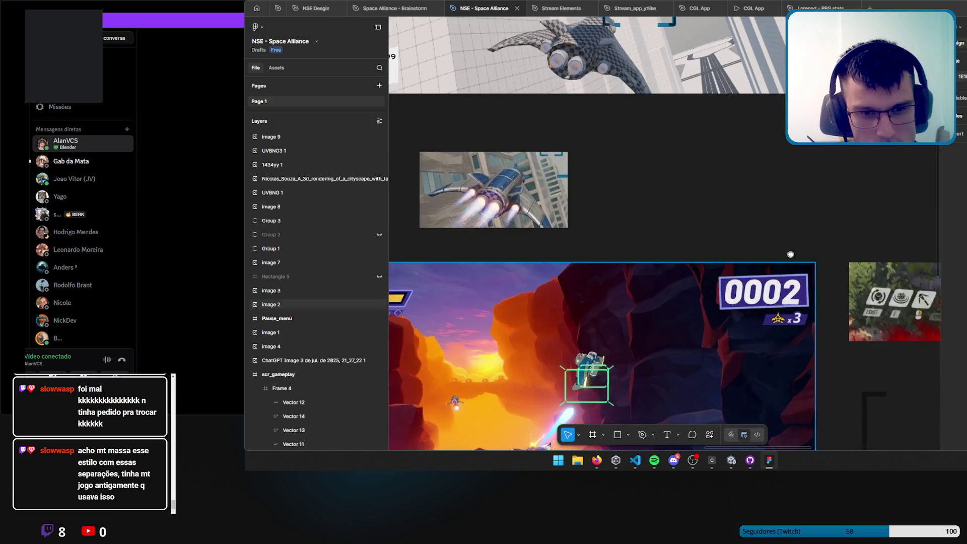
{"action": "scroll", "coordinate": [715, 181], "scroll_direction": "up", "scroll_amount": 3}
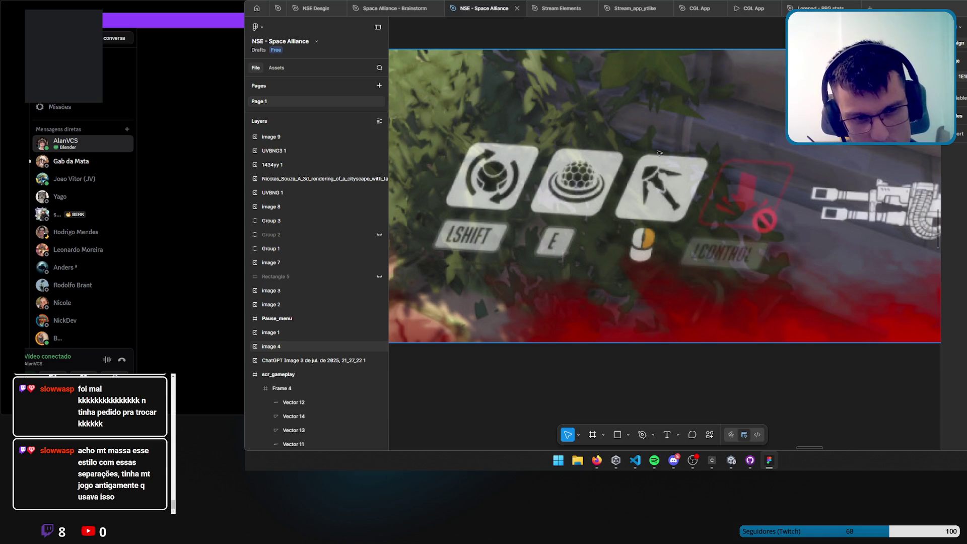
{"action": "scroll", "coordinate": [649, 169], "scroll_direction": "down", "scroll_amount": 1}
{"action": "scroll", "coordinate": [648, 169], "scroll_direction": "down", "scroll_amount": 5}
{"action": "scroll", "coordinate": [570, 207], "scroll_direction": "up", "scroll_amount": 5}
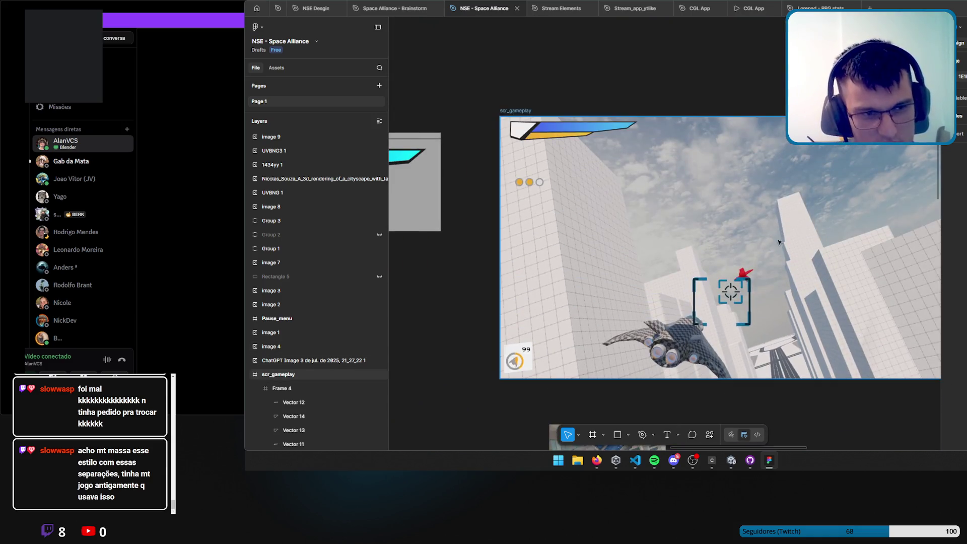
{"action": "scroll", "coordinate": [569, 208], "scroll_direction": "left", "scroll_amount": 5}
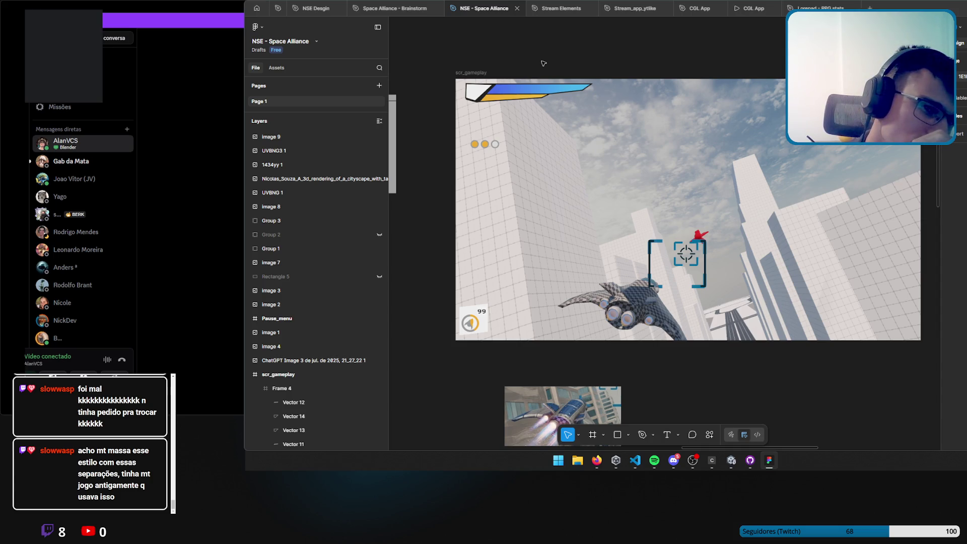
{"action": "scroll", "coordinate": [484, 96], "scroll_direction": "up", "scroll_amount": 5}
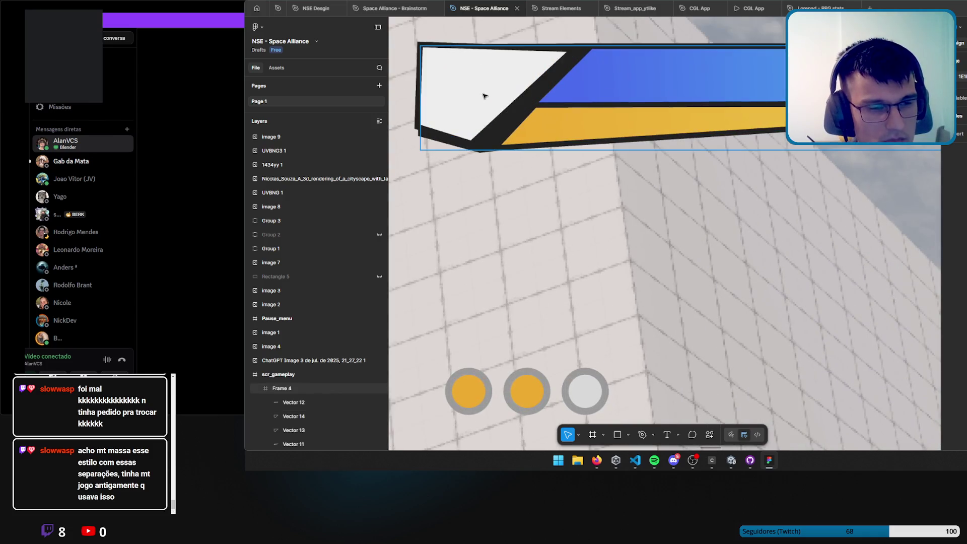
{"action": "scroll", "coordinate": [484, 96], "scroll_direction": "down", "scroll_amount": 5}
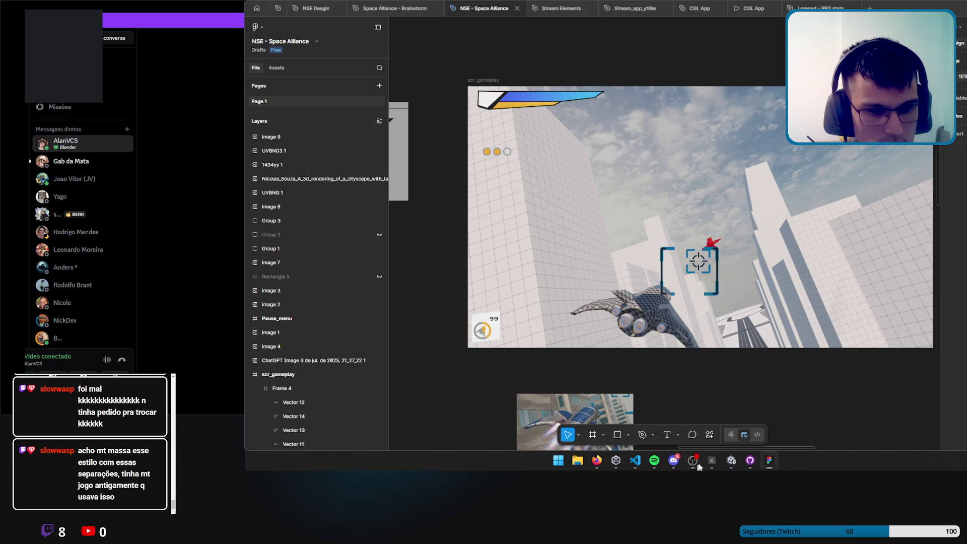
{"action": "left_click", "coordinate": [775, 466]}
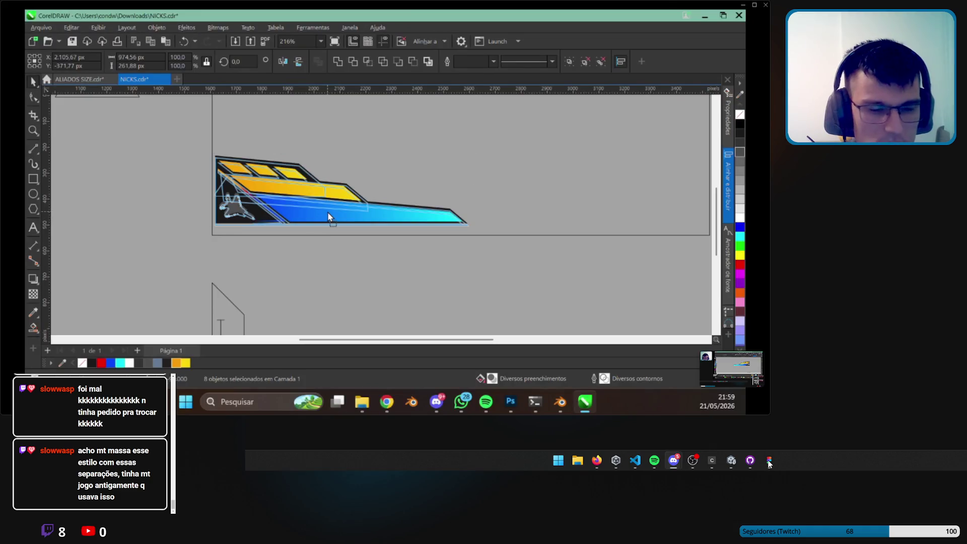
Delete the black backing shape with the jet silhouette and the blue gradient stripe.
{"action": "left_click", "coordinate": [375, 272]}
{"action": "scroll", "coordinate": [393, 302], "scroll_direction": "up", "scroll_amount": 1}
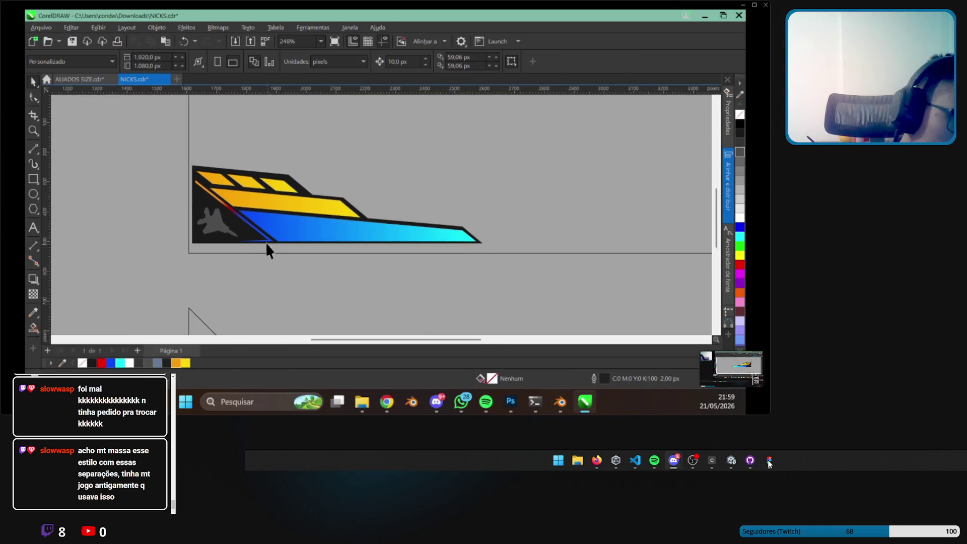
{"action": "scroll", "coordinate": [367, 227], "scroll_direction": "up", "scroll_amount": 2}
{"action": "left_click", "coordinate": [174, 234]}
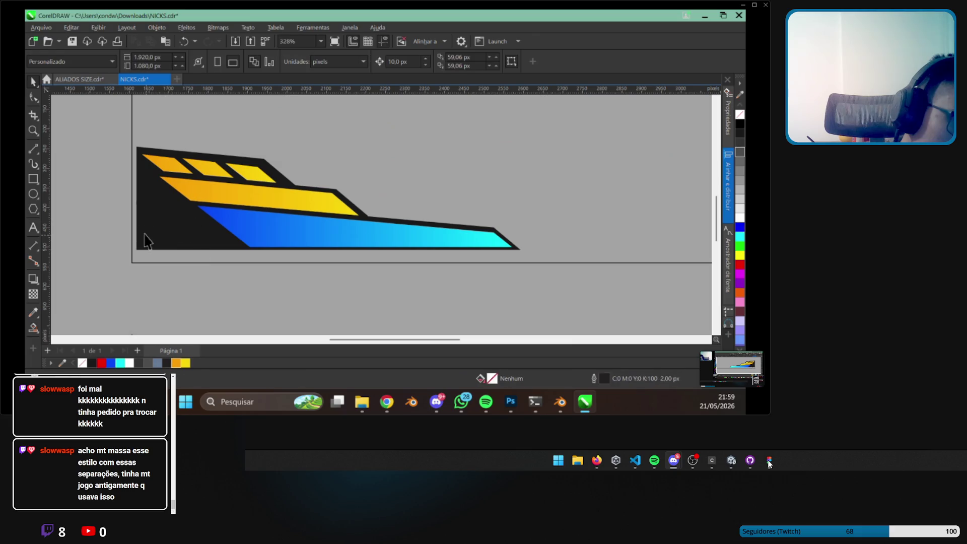
{"action": "key", "text": "Delete"}
{"action": "left_click", "coordinate": [399, 261]}
{"action": "key", "text": "Delete"}
Move all pieces of the yellow wing down and to the right.
{"action": "left_click_drag", "start_coordinate": [398, 243], "coordinate": [400, 244]}
{"action": "scroll", "coordinate": [174, 187], "scroll_direction": "up", "scroll_amount": 1}
{"action": "left_click_drag", "start_coordinate": [281, 190], "coordinate": [277, 207]}
{"action": "left_click", "coordinate": [267, 274]}
Delete the three small top yellow pieces and the black base shape.
{"action": "scroll", "coordinate": [266, 201], "scroll_direction": "up", "scroll_amount": 1}
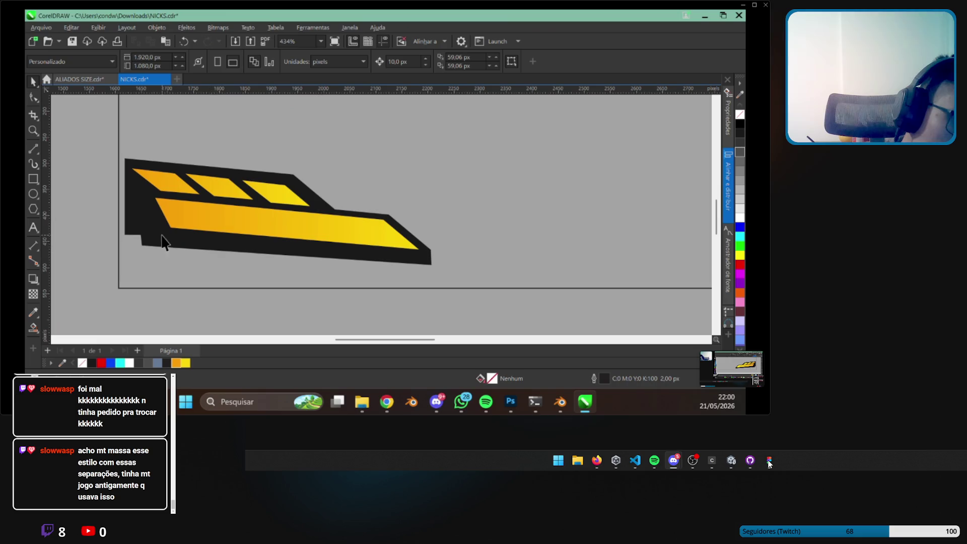
{"action": "scroll", "coordinate": [234, 221], "scroll_direction": "up", "scroll_amount": 2}
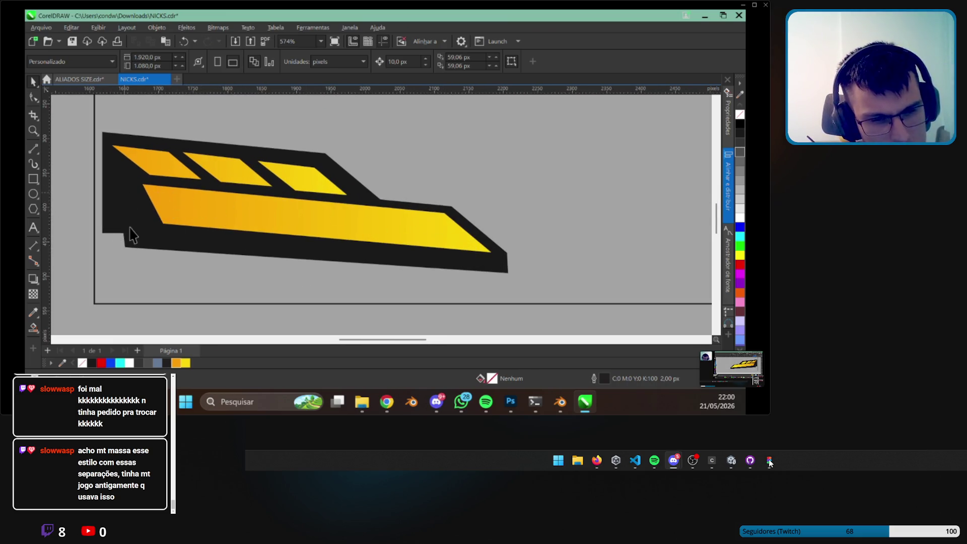
{"action": "scroll", "coordinate": [129, 219], "scroll_direction": "down", "scroll_amount": 10}
{"action": "scroll", "coordinate": [264, 290], "scroll_direction": "up", "scroll_amount": 10}
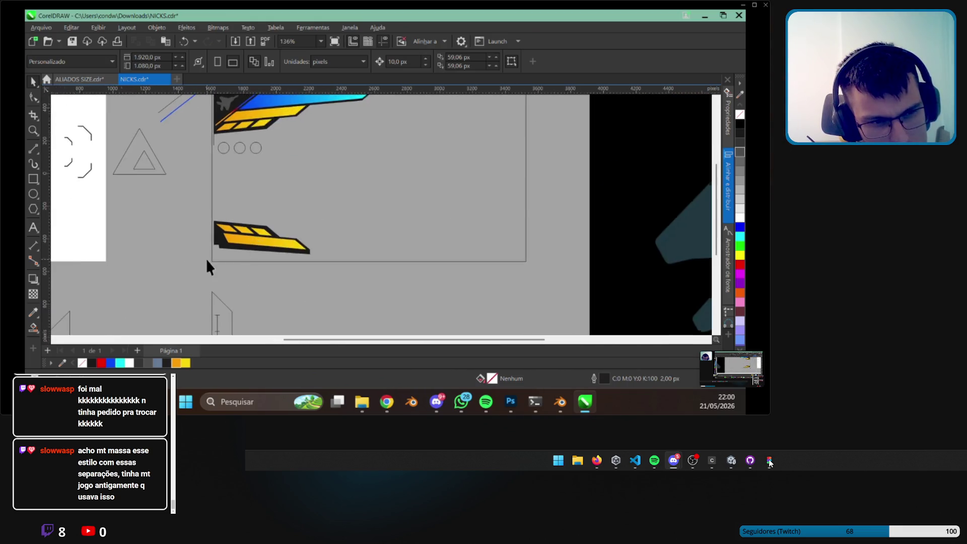
{"action": "left_click", "coordinate": [247, 186]}
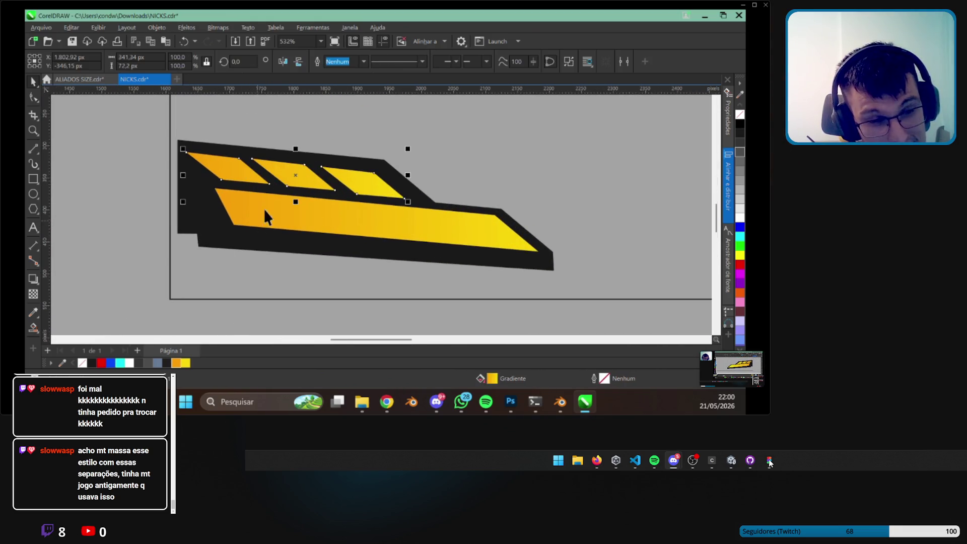
{"action": "key", "text": "Delete"}
{"action": "left_click", "coordinate": [295, 160]}
{"action": "key", "text": "Delete"}
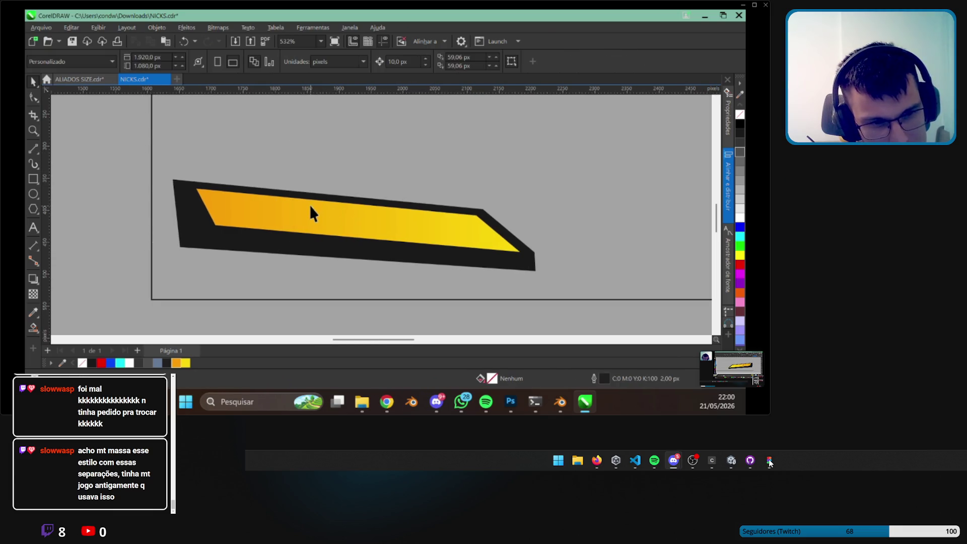
Select the yellow gradient strip inside the slanted tab piece.
{"action": "scroll", "coordinate": [250, 244], "scroll_direction": "right", "scroll_amount": 2}
{"action": "scroll", "coordinate": [292, 211], "scroll_direction": "left", "scroll_amount": 3}
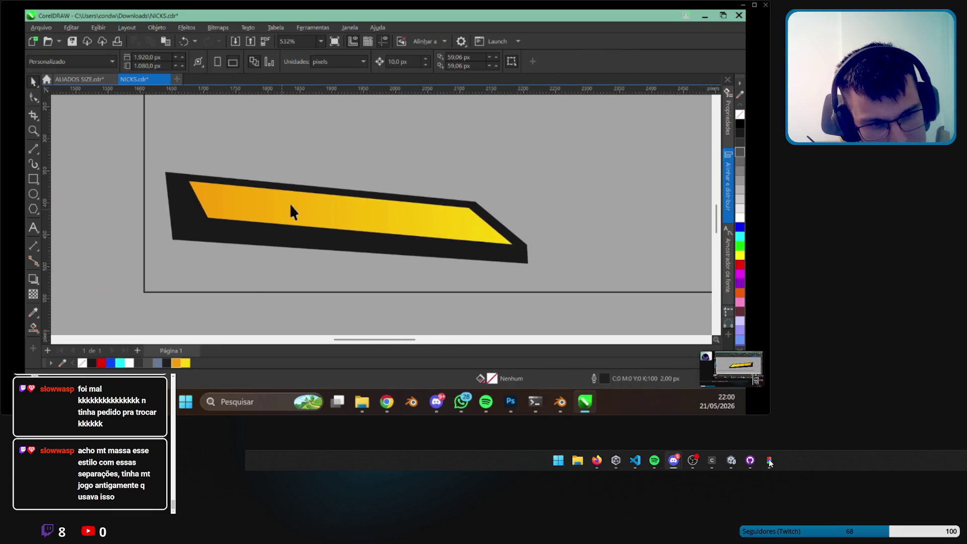
{"action": "left_click", "coordinate": [234, 215]}
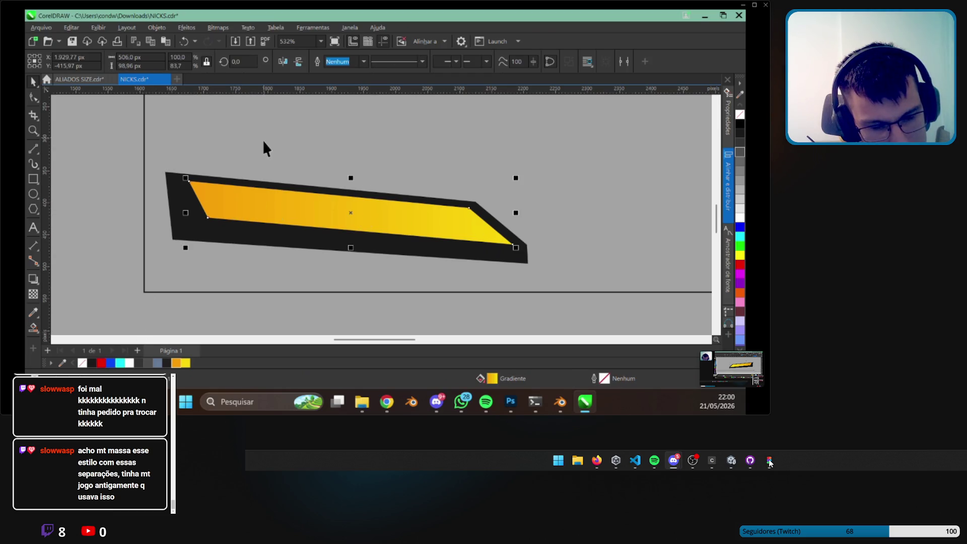
Fill the selected strip solid red and bring the banner's yellow stripes into view.
{"action": "left_click", "coordinate": [101, 363]}
{"action": "scroll", "coordinate": [190, 194], "scroll_direction": "right", "scroll_amount": 3}
{"action": "scroll", "coordinate": [282, 204], "scroll_direction": "left", "scroll_amount": 3}
{"action": "scroll", "coordinate": [282, 204], "scroll_direction": "up", "scroll_amount": 1}
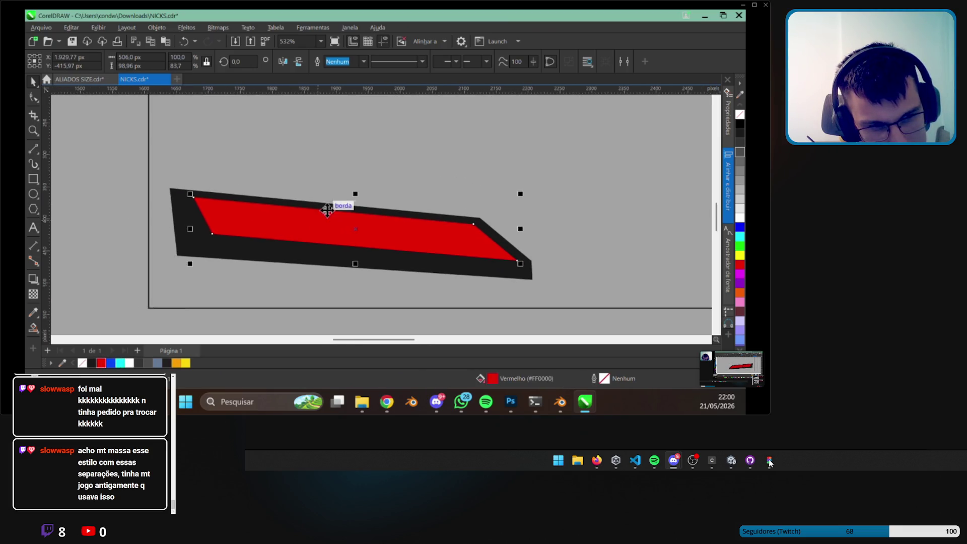
{"action": "scroll", "coordinate": [328, 210], "scroll_direction": "down", "scroll_amount": 4}
{"action": "scroll", "coordinate": [309, 267], "scroll_direction": "up", "scroll_amount": 2}
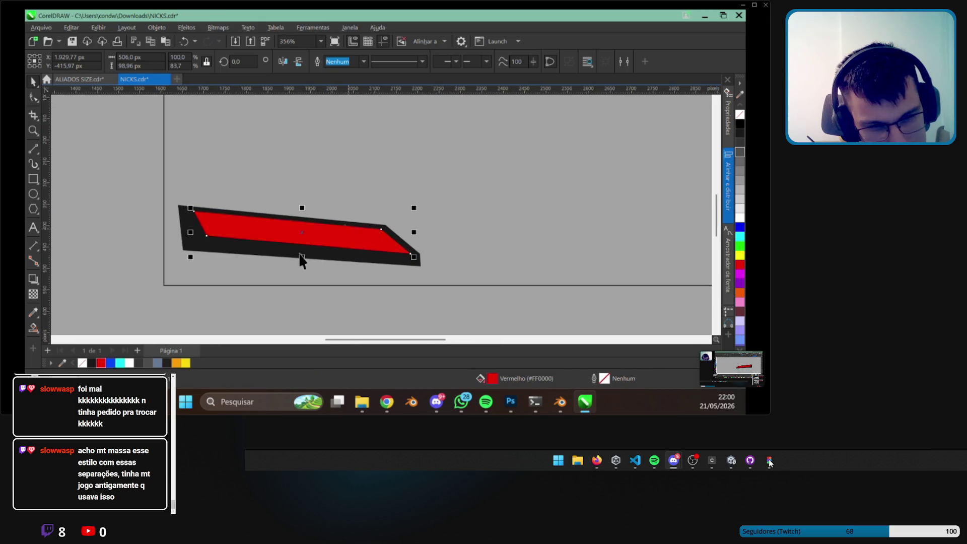
{"action": "scroll", "coordinate": [283, 134], "scroll_direction": "down", "scroll_amount": 3}
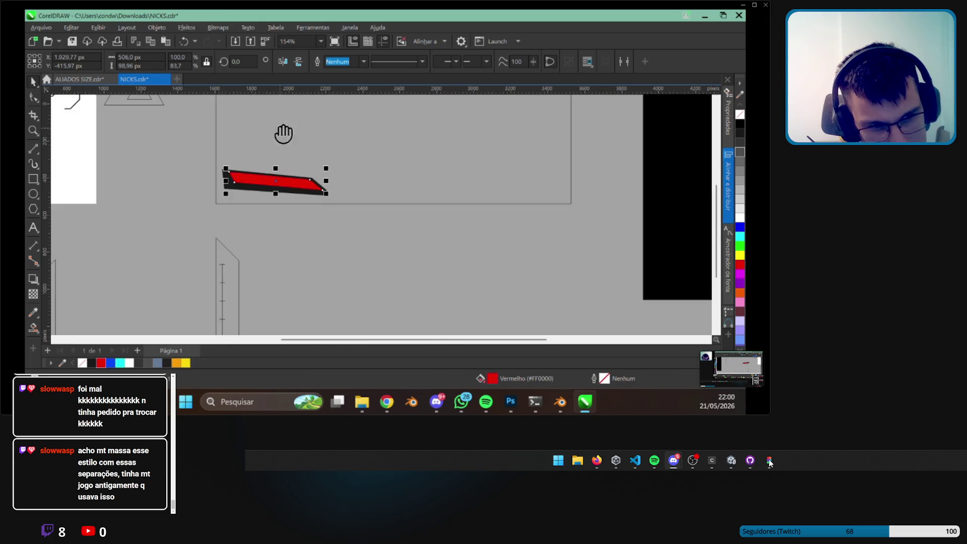
{"action": "left_click_drag", "start_coordinate": [284, 133], "coordinate": [305, 265]}
{"action": "scroll", "coordinate": [255, 205], "scroll_direction": "up", "scroll_amount": 5}
Ungroup the small yellow stripes and fill the rightmost one 70% Black.
{"action": "left_click", "coordinate": [257, 207]}
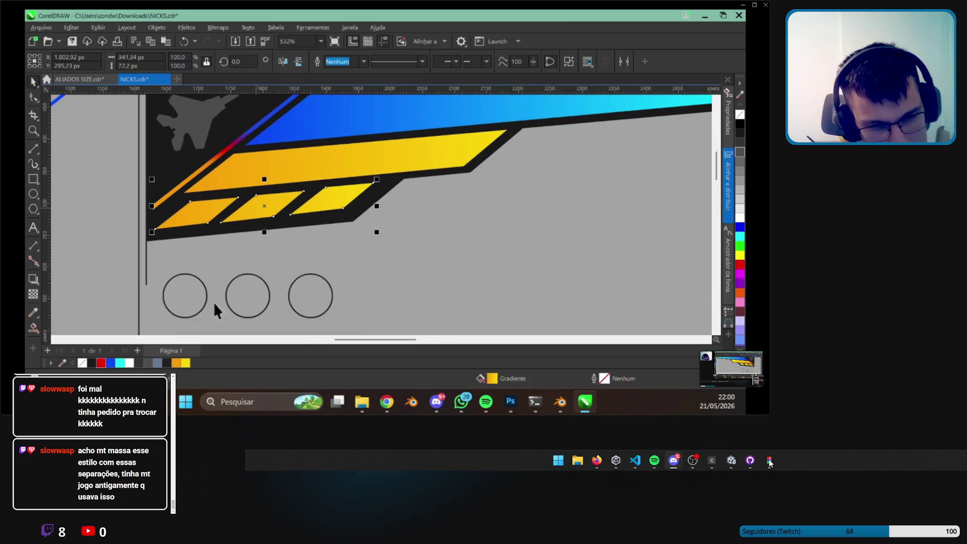
{"action": "left_click", "coordinate": [334, 196]}
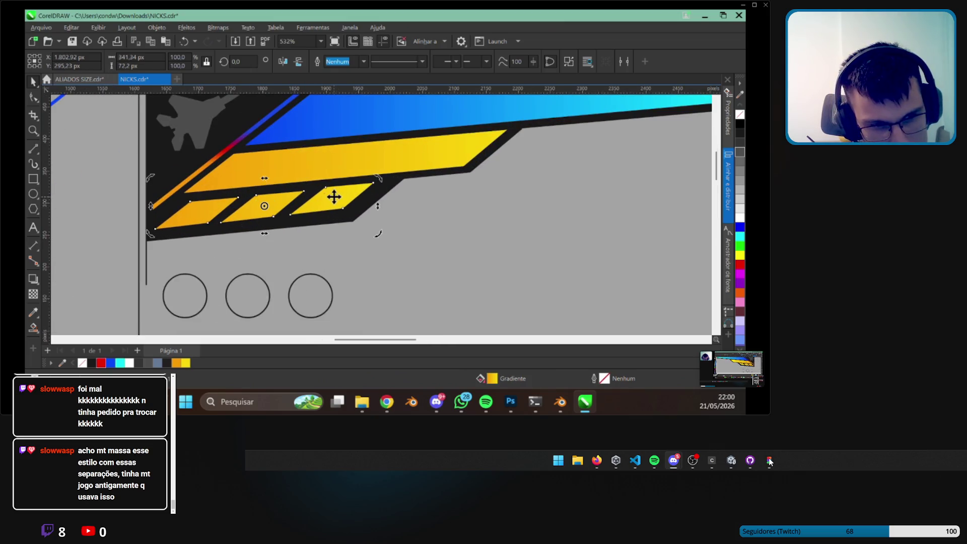
{"action": "left_click", "coordinate": [332, 201]}
{"action": "key", "text": "ctrl+k"}
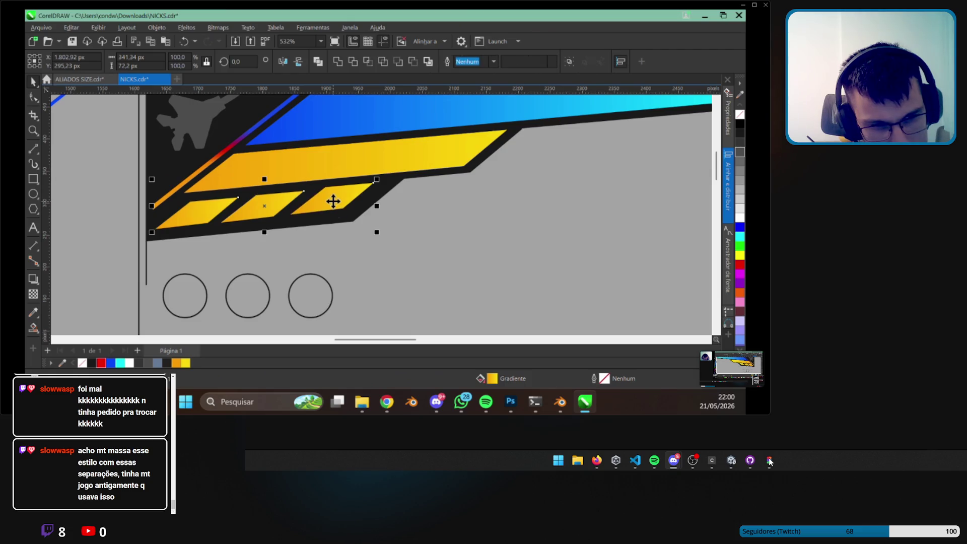
{"action": "left_click", "coordinate": [333, 201]}
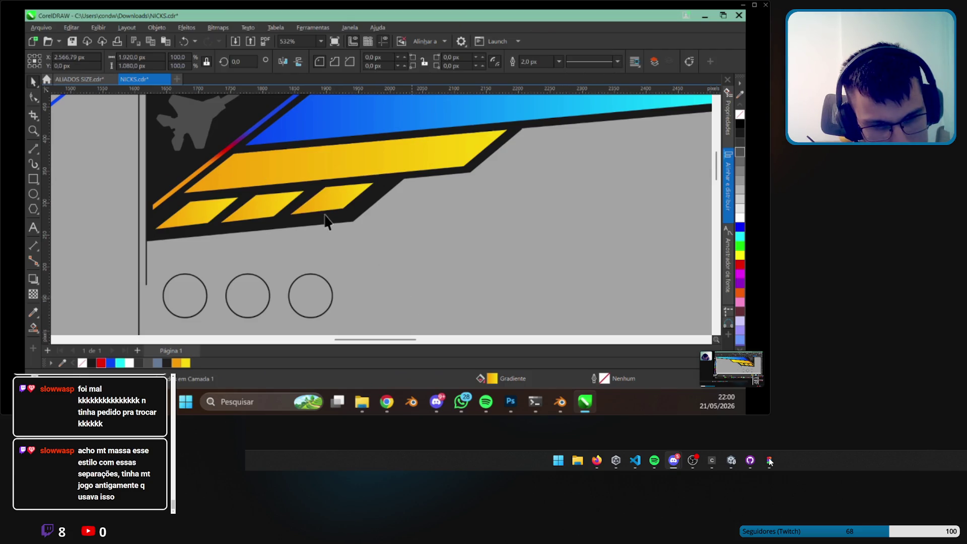
{"action": "left_click", "coordinate": [151, 363]}
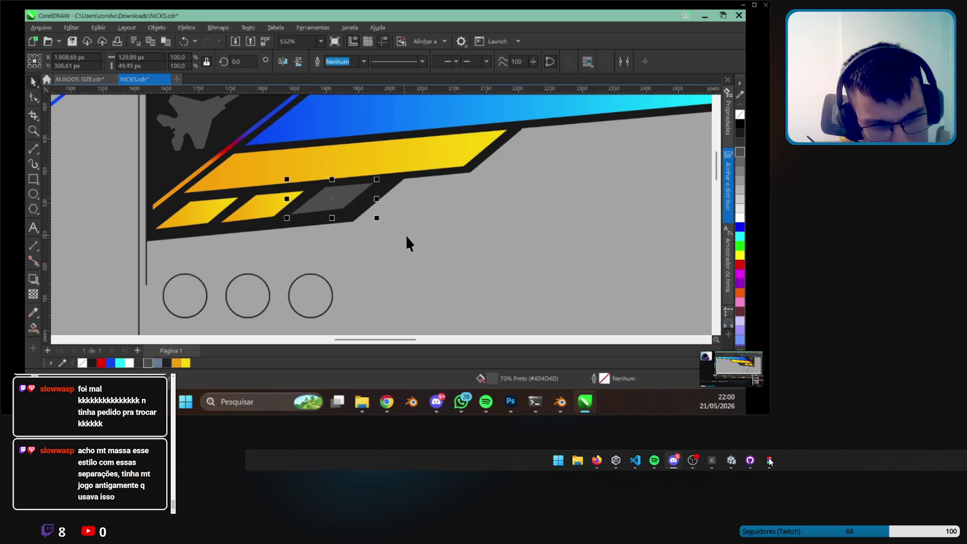
Fill the two left small stripes red (#FF0000).
{"action": "left_click", "coordinate": [268, 209]}
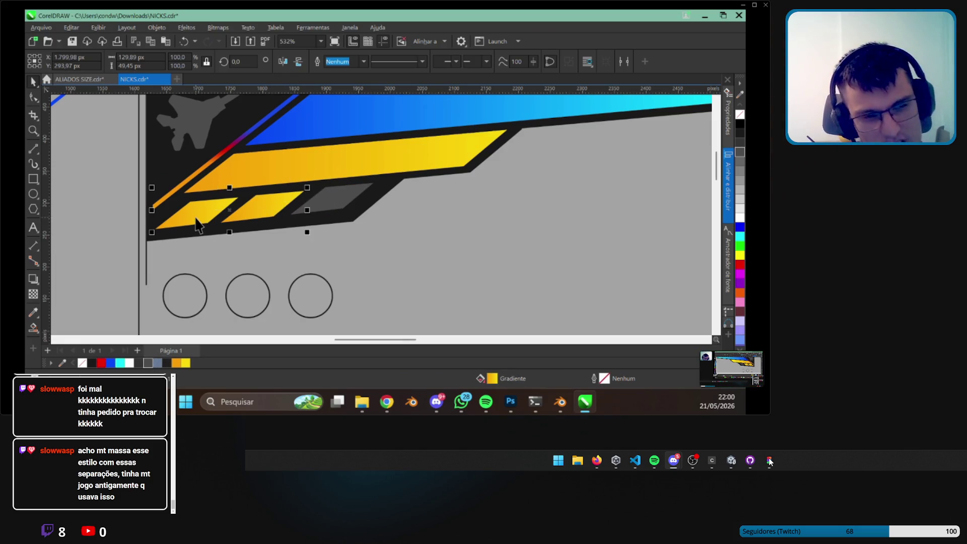
{"action": "left_click", "coordinate": [198, 225], "text": "shift"}
{"action": "left_click", "coordinate": [101, 363]}
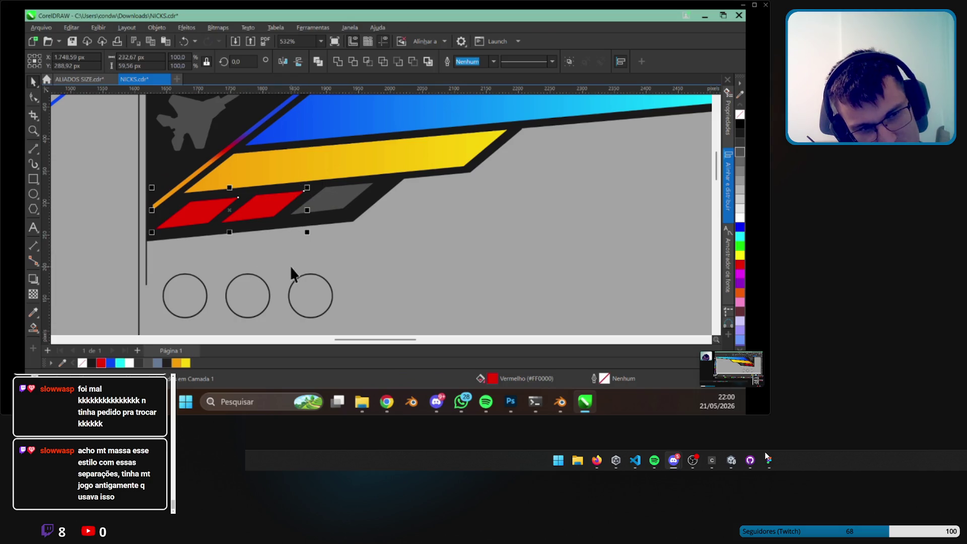
{"action": "left_click", "coordinate": [223, 29]}
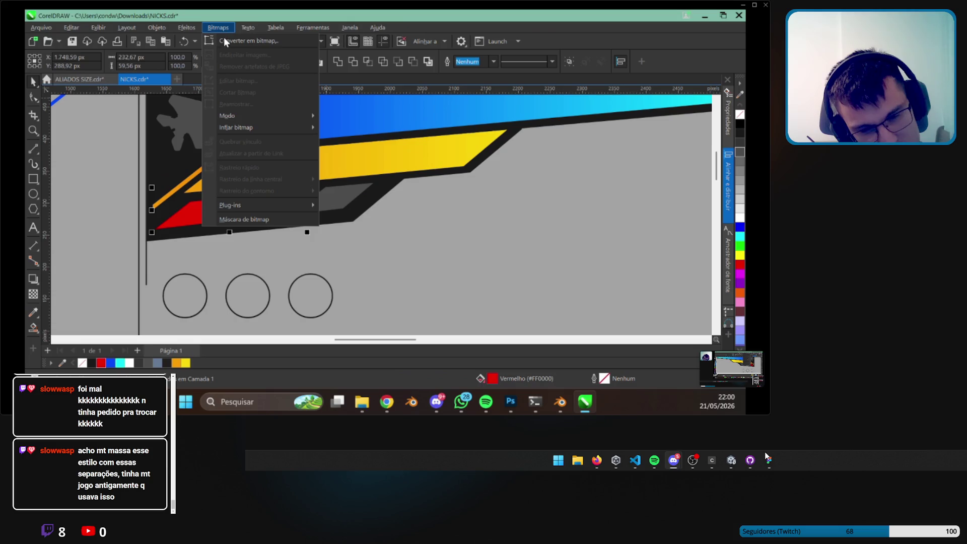
Apply a Gaussian Blur with a lowered radius to the red tabs.
{"action": "mouse_move", "coordinate": [183, 34]}
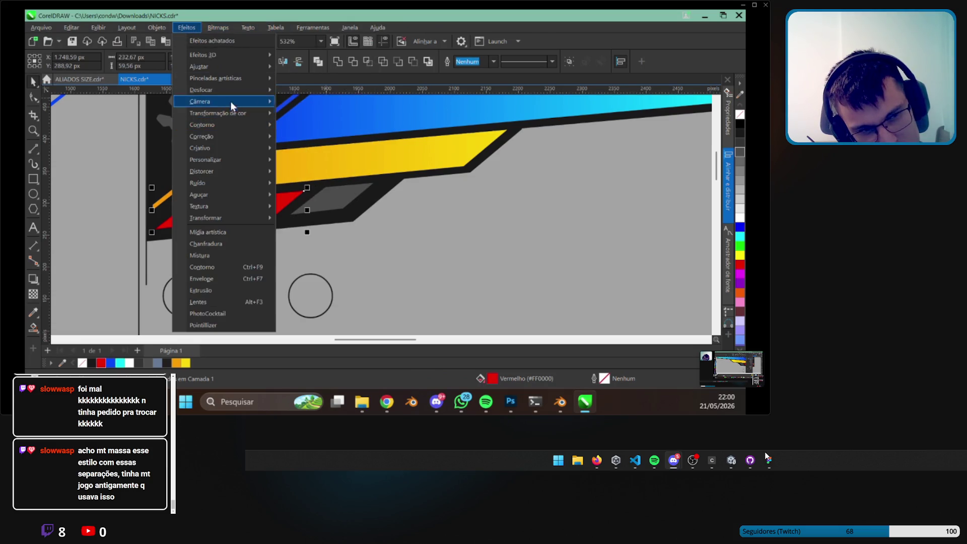
{"action": "mouse_move", "coordinate": [259, 89]}
{"action": "left_click", "coordinate": [353, 129]}
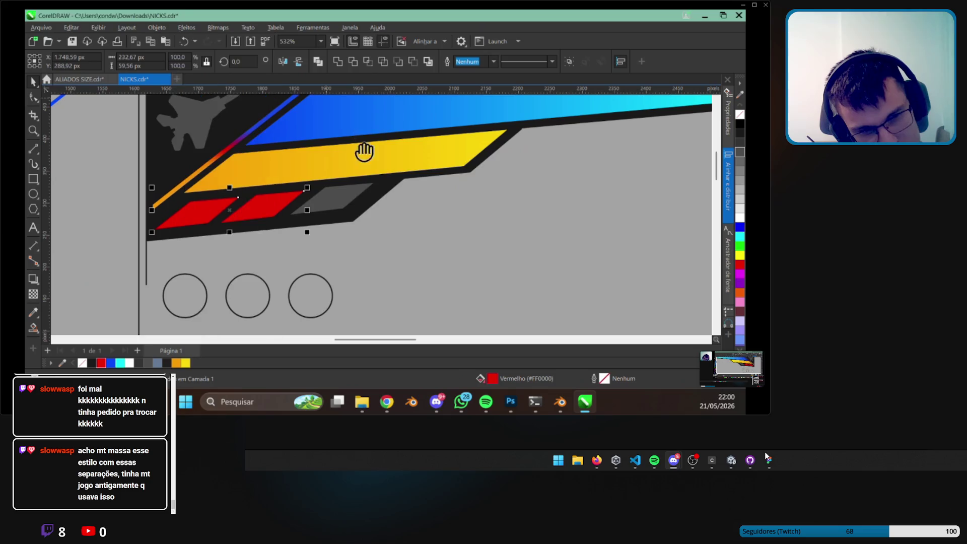
{"action": "mouse_move", "coordinate": [401, 163]}
{"action": "left_mouse_down"}
{"action": "mouse_move", "coordinate": [514, 161]}
{"action": "mouse_move", "coordinate": [521, 190]}
{"action": "mouse_move", "coordinate": [439, 190]}
{"action": "left_mouse_up"}
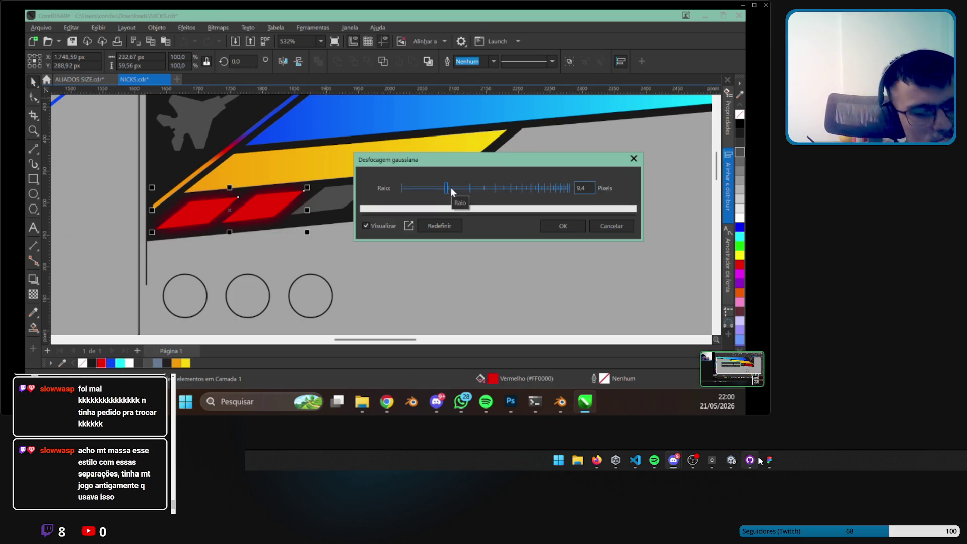
{"action": "left_click", "coordinate": [579, 229]}
Move the blurred red glow copy off the banner to the left.
{"action": "scroll", "coordinate": [291, 242], "scroll_direction": "down", "scroll_amount": 4}
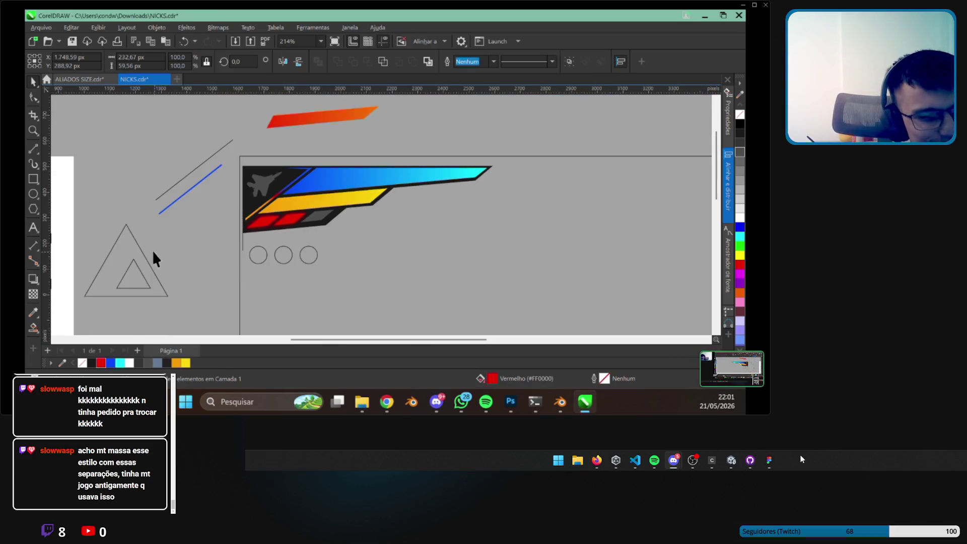
{"action": "scroll", "coordinate": [284, 212], "scroll_direction": "up", "scroll_amount": 4}
{"action": "scroll", "coordinate": [243, 222], "scroll_direction": "up", "scroll_amount": 1}
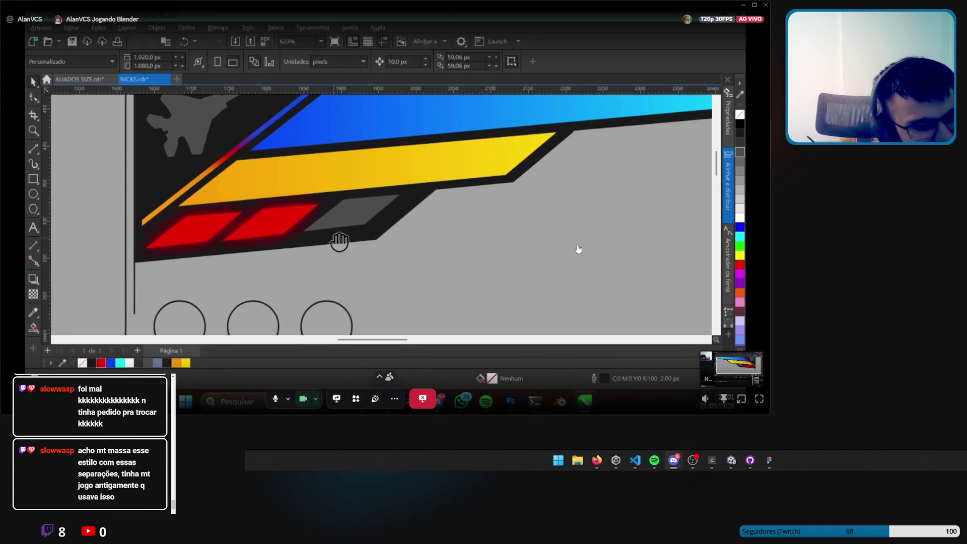
{"action": "scroll", "coordinate": [337, 240], "scroll_direction": "down", "scroll_amount": 1}
{"action": "left_click", "coordinate": [259, 209]}
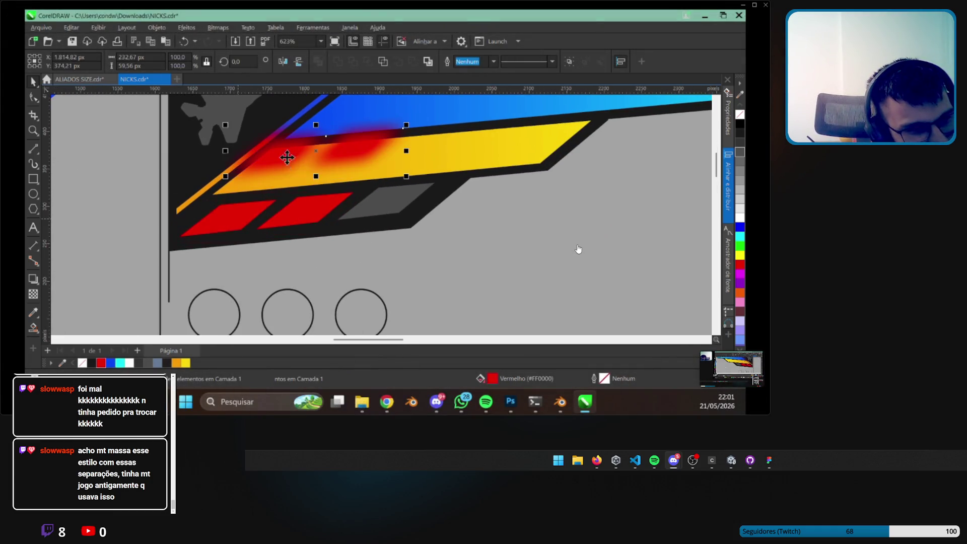
{"action": "key", "text": "ctrl+z"}
{"action": "scroll", "coordinate": [315, 217], "scroll_direction": "down", "scroll_amount": 1}
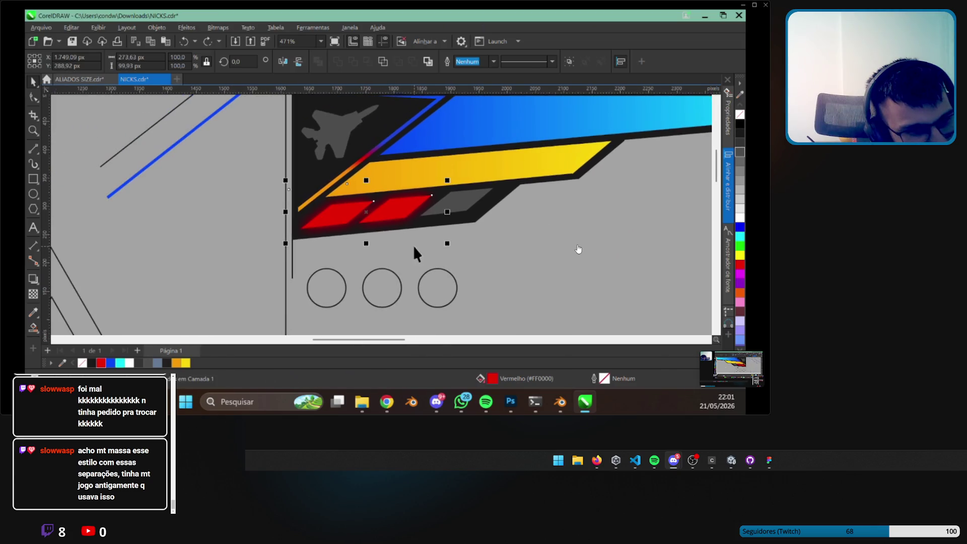
{"action": "mouse_move", "coordinate": [403, 205]}
{"action": "left_mouse_down"}
{"action": "mouse_move", "coordinate": [231, 206]}
{"action": "mouse_move", "coordinate": [242, 204]}
{"action": "left_mouse_up"}
Refill the second small tab solid red so both tabs stay sharp red.
{"action": "left_click", "coordinate": [401, 211]}
{"action": "left_click", "coordinate": [395, 161]}
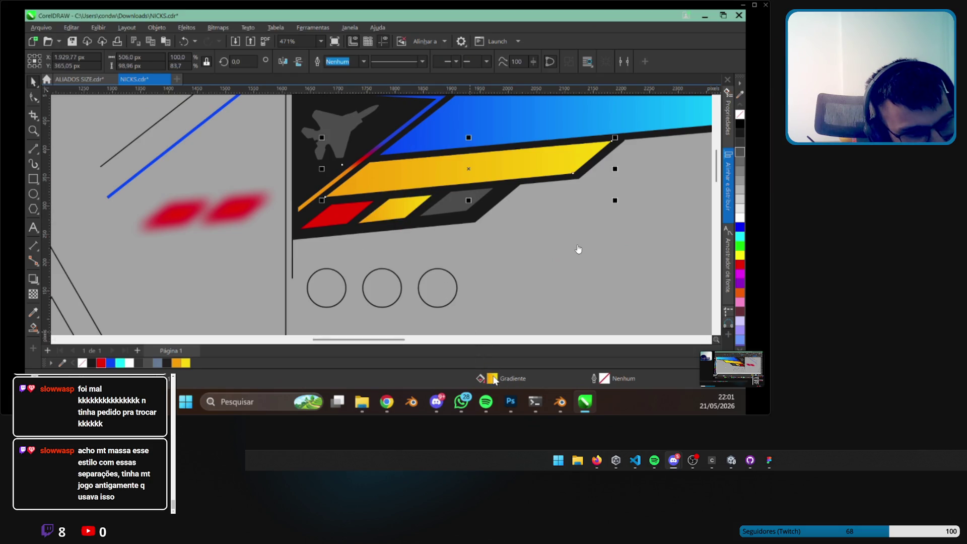
{"action": "scroll", "coordinate": [295, 244], "scroll_direction": "down", "scroll_amount": 1}
{"action": "left_click", "coordinate": [297, 246]}
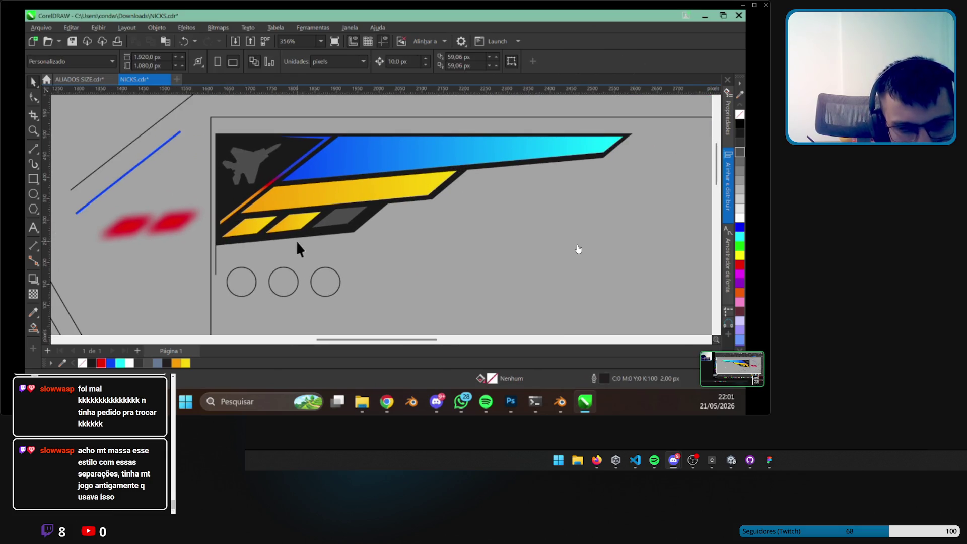
{"action": "scroll", "coordinate": [246, 264], "scroll_direction": "up", "scroll_amount": 1}
{"action": "left_click", "coordinate": [248, 213]}
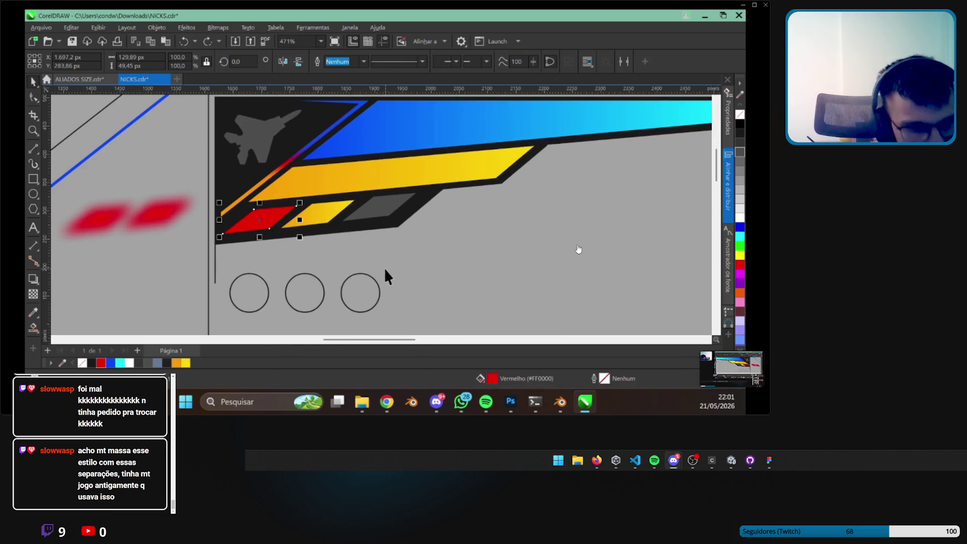
{"action": "left_click", "coordinate": [228, 274]}
{"action": "scroll", "coordinate": [317, 245], "scroll_direction": "up", "scroll_amount": 2}
{"action": "scroll", "coordinate": [316, 245], "scroll_direction": "down", "scroll_amount": 4}
{"action": "scroll", "coordinate": [392, 224], "scroll_direction": "up", "scroll_amount": 1}
{"action": "left_click_drag", "start_coordinate": [477, 251], "coordinate": [368, 237]}
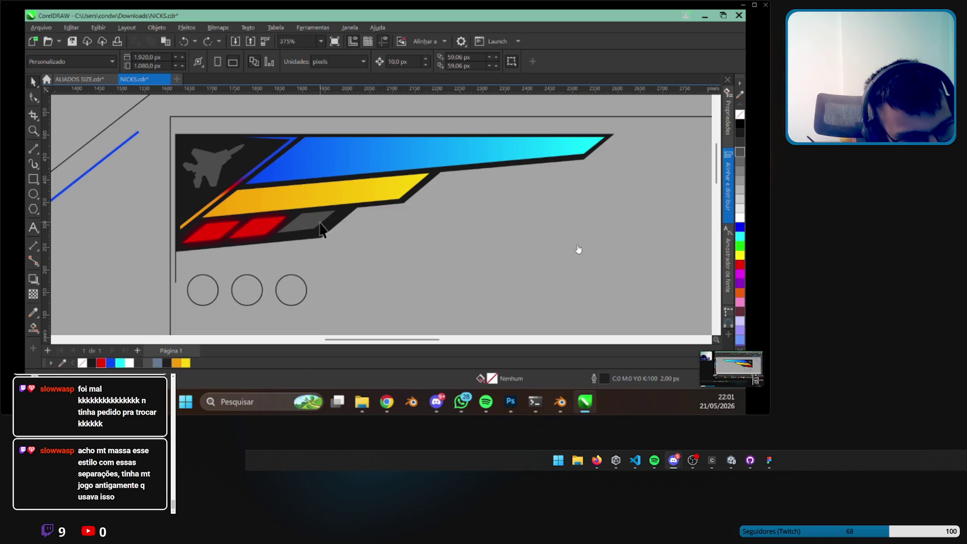
{"action": "scroll", "coordinate": [285, 272], "scroll_direction": "up", "scroll_amount": 1}
{"action": "scroll", "coordinate": [280, 258], "scroll_direction": "left", "scroll_amount": 2}
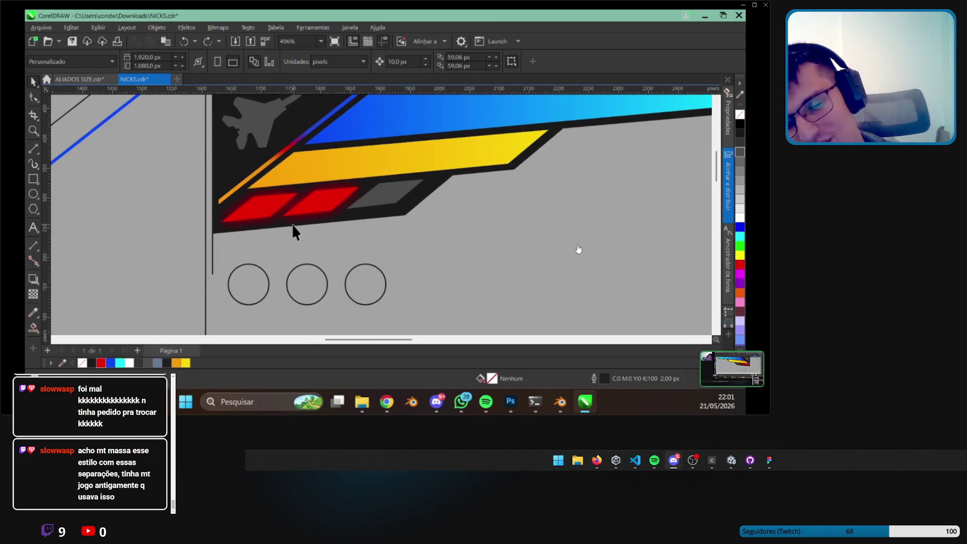
Shift the vertical line at the banner's left edge slightly left.
{"action": "left_click", "coordinate": [212, 251]}
{"action": "mouse_move", "coordinate": [212, 251]}
{"action": "left_mouse_down"}
{"action": "mouse_move", "coordinate": [182, 252]}
{"action": "mouse_move", "coordinate": [204, 251]}
{"action": "left_mouse_up"}
{"action": "scroll", "coordinate": [201, 247], "scroll_direction": "down", "scroll_amount": 2}
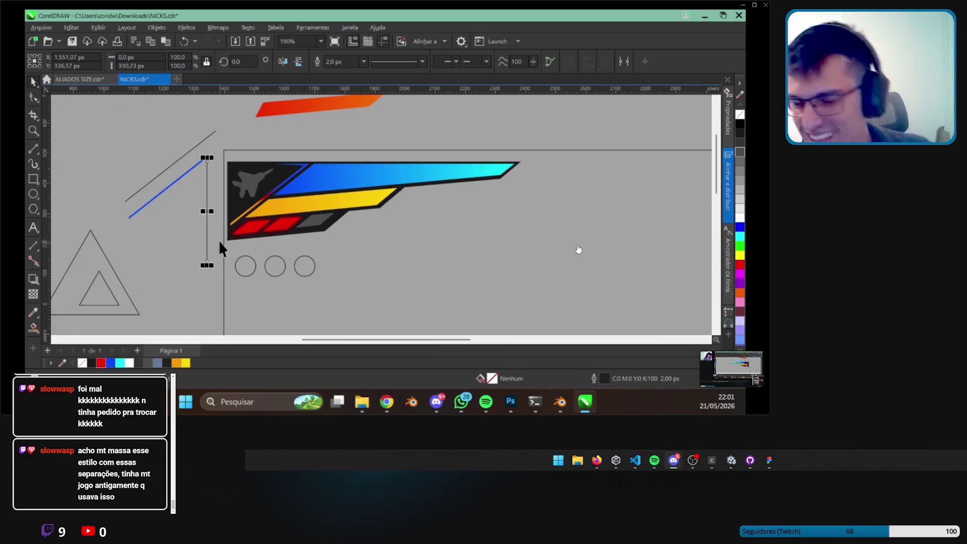
{"action": "mouse_move", "coordinate": [284, 247]}
{"action": "left_mouse_down"}
{"action": "mouse_move", "coordinate": [324, 242]}
{"action": "mouse_move", "coordinate": [305, 201]}
{"action": "left_mouse_up"}
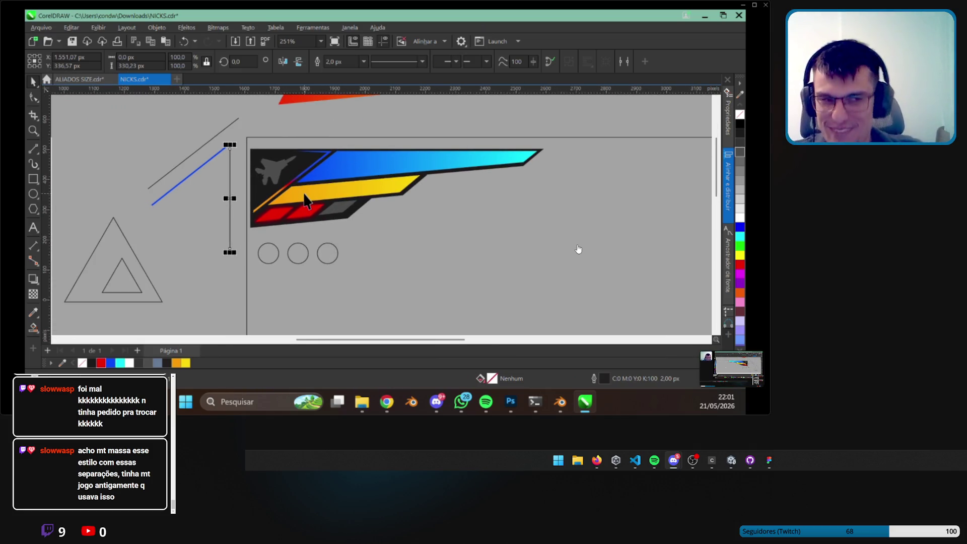
{"action": "scroll", "coordinate": [302, 207], "scroll_direction": "up", "scroll_amount": 3}
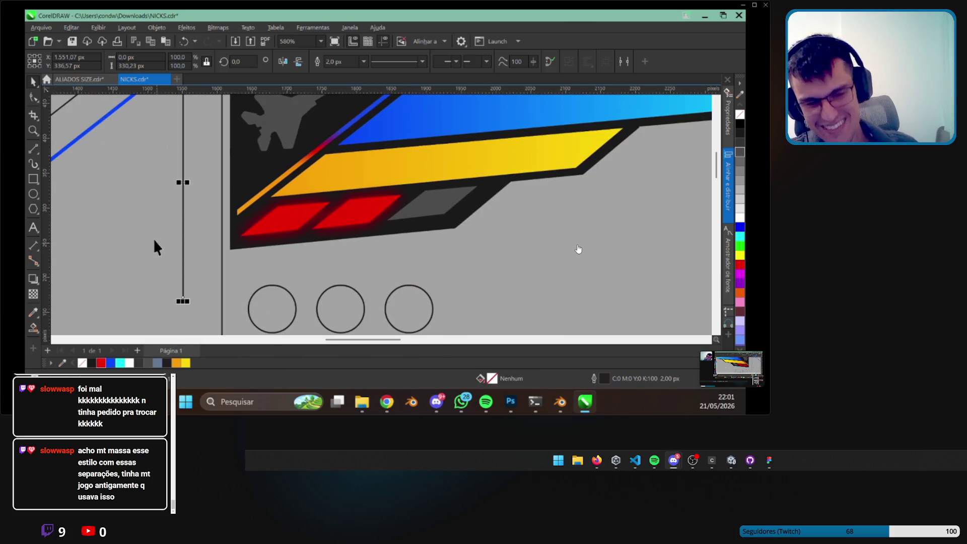
{"action": "scroll", "coordinate": [287, 212], "scroll_direction": "down", "scroll_amount": 3}
Move the three outline circles below the triangle, then switch to Figma.
{"action": "left_click_drag", "start_coordinate": [195, 253], "coordinate": [419, 193]}
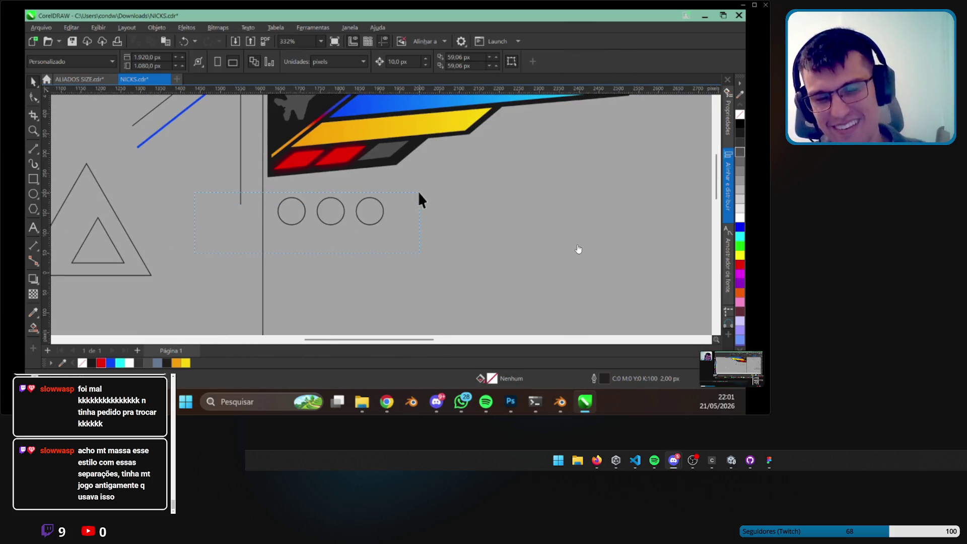
{"action": "left_click_drag", "start_coordinate": [329, 210], "coordinate": [121, 288]}
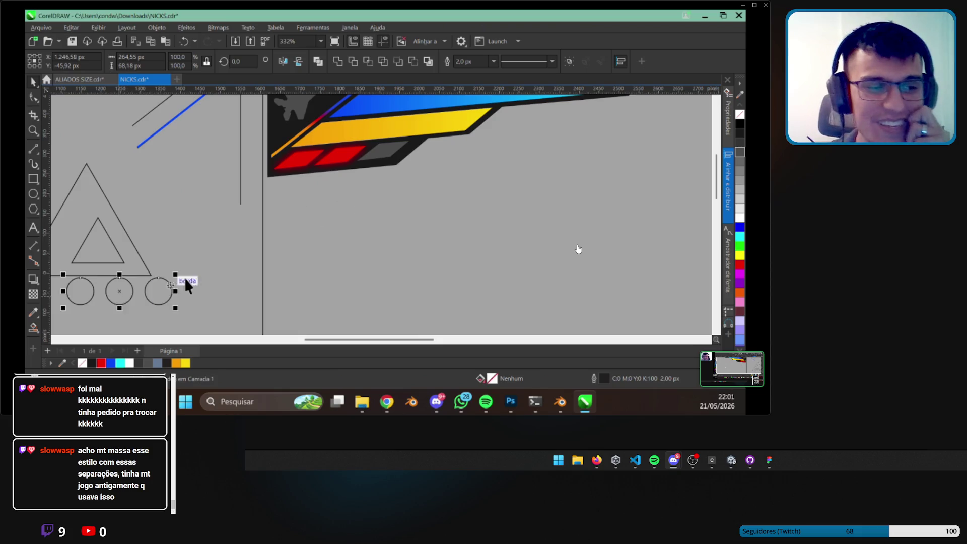
{"action": "scroll", "coordinate": [302, 222], "scroll_direction": "down", "scroll_amount": 1}
{"action": "scroll", "coordinate": [152, 133], "scroll_direction": "up", "scroll_amount": 2}
{"action": "key", "text": "alt+Tab"}
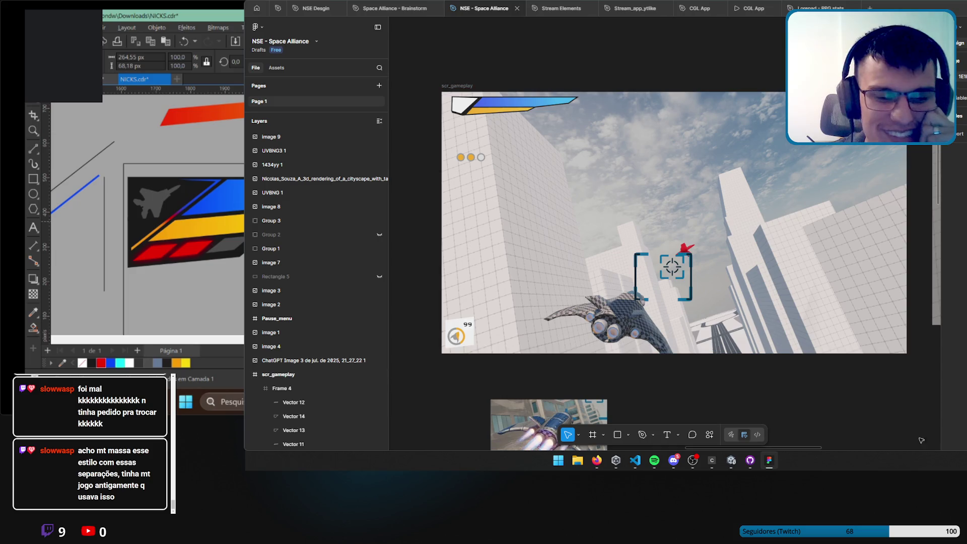
Toggle Figma away and back to compare the mockup with the CorelDRAW banner.
{"action": "left_click", "coordinate": [771, 460]}
{"action": "left_click", "coordinate": [771, 460]}
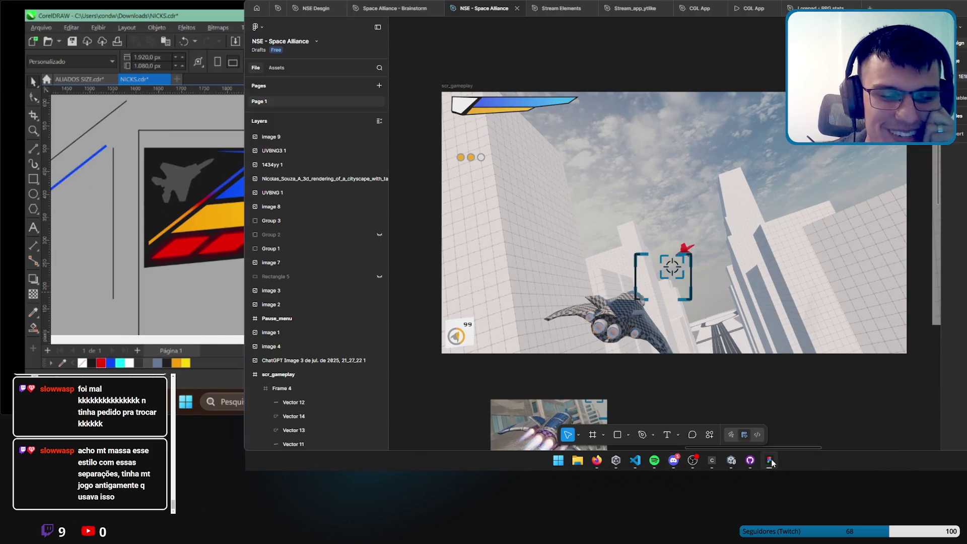
{"action": "left_click", "coordinate": [771, 460]}
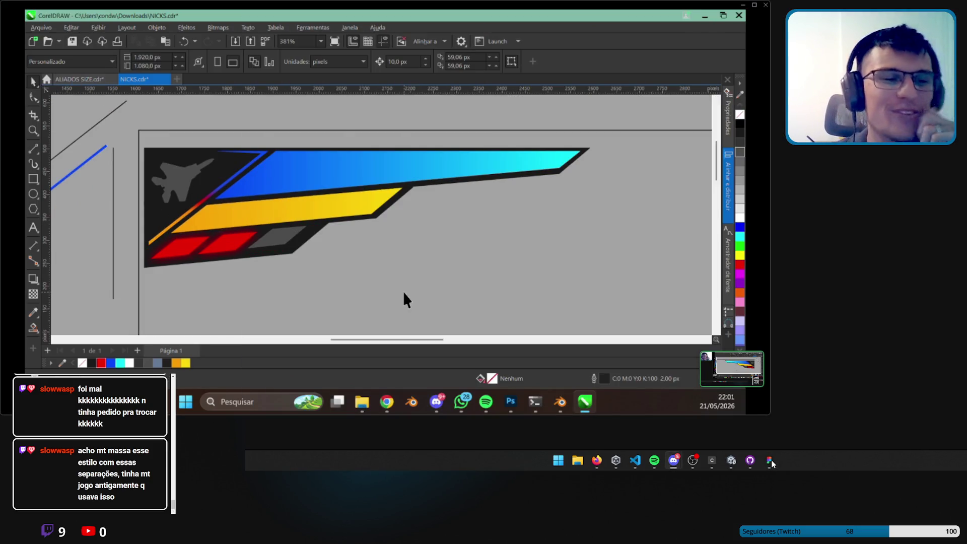
{"action": "left_click", "coordinate": [771, 461]}
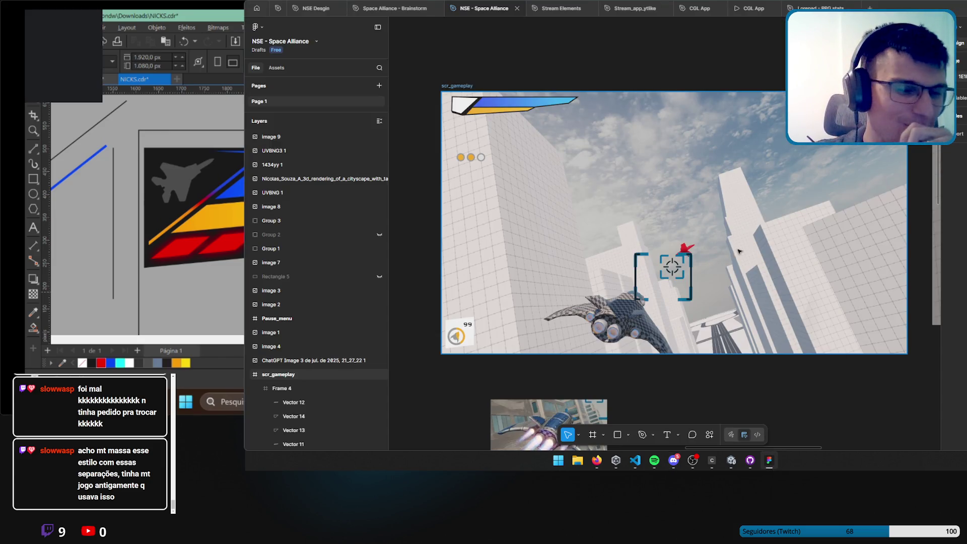
{"action": "scroll", "coordinate": [724, 241], "scroll_direction": "up", "scroll_amount": 3}
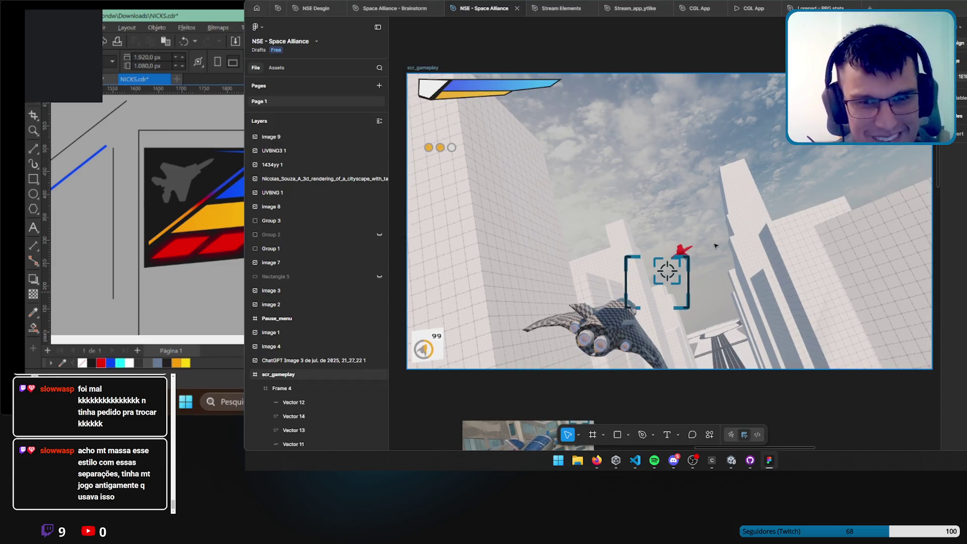
{"action": "left_click_drag", "start_coordinate": [708, 210], "coordinate": [712, 213]}
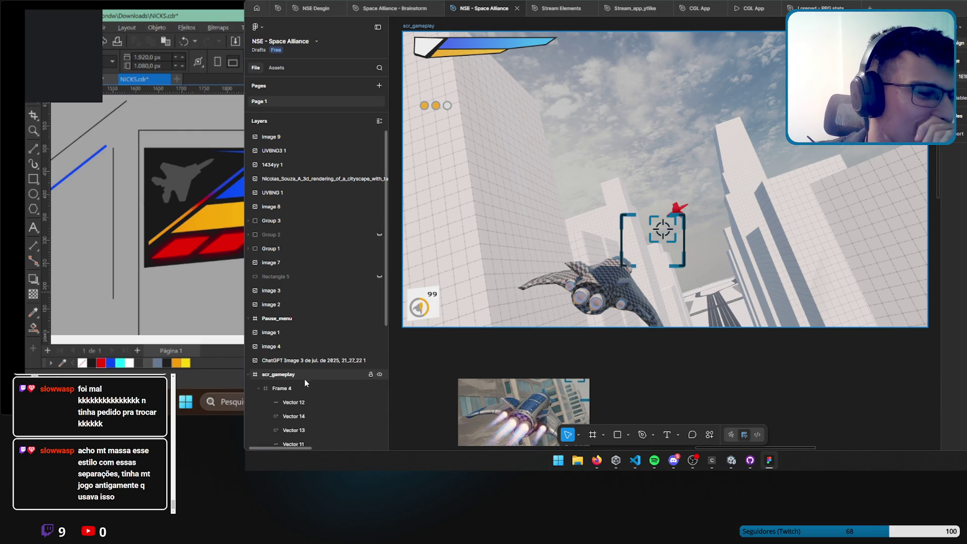
Collapse Frame 4 and scr_gameplay layers, hide the Layers panel, and pan toward Pause_menu.
{"action": "left_click", "coordinate": [259, 389]}
{"action": "left_click", "coordinate": [253, 375]}
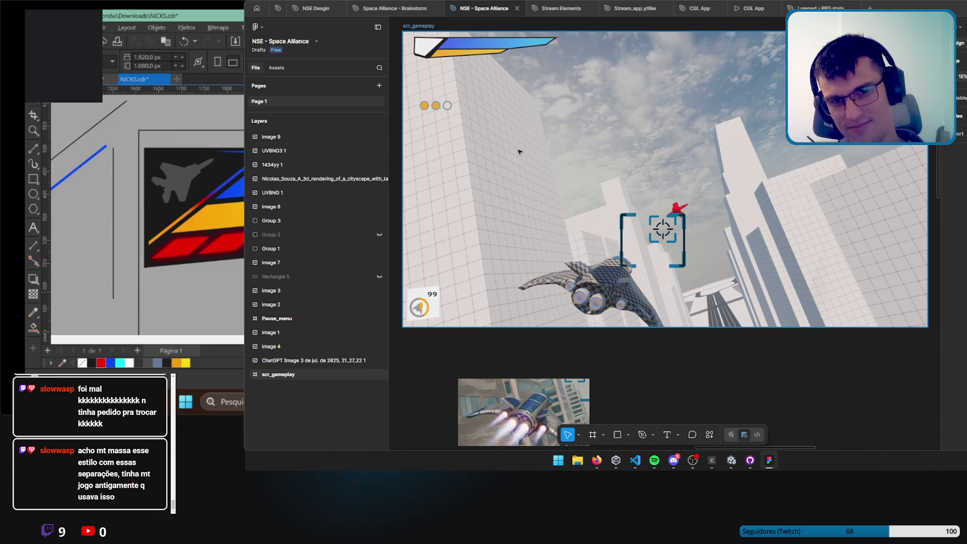
{"action": "left_click", "coordinate": [398, 46]}
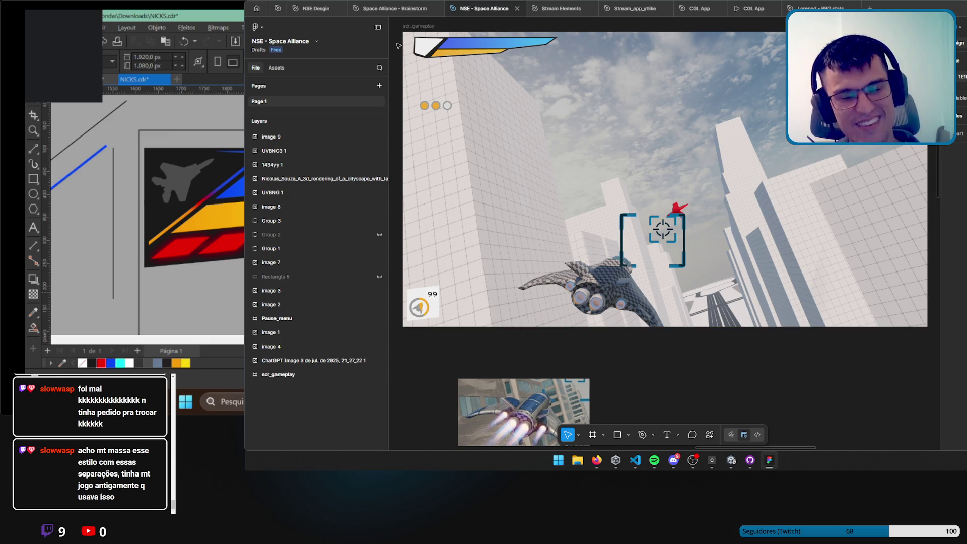
{"action": "left_click", "coordinate": [377, 27]}
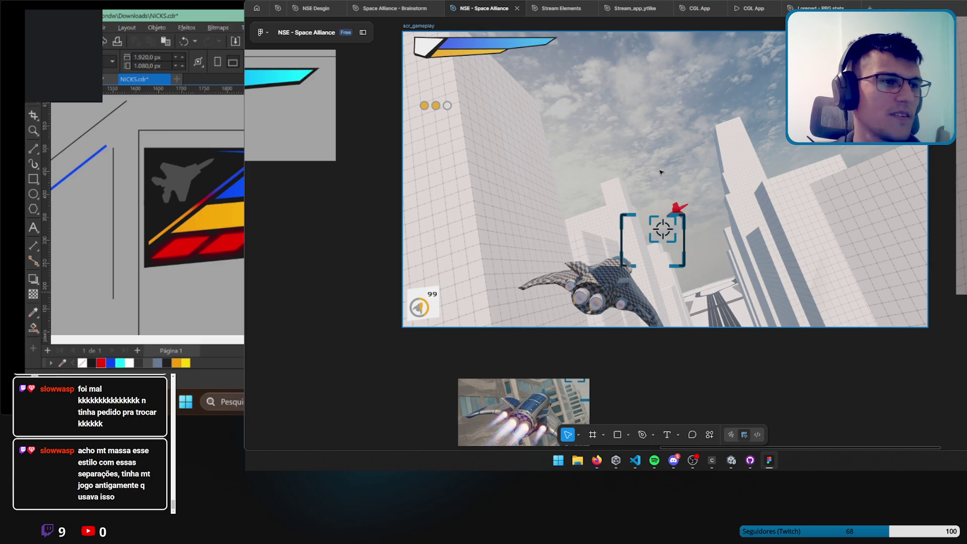
{"action": "left_click_drag", "start_coordinate": [660, 172], "coordinate": [664, 169]}
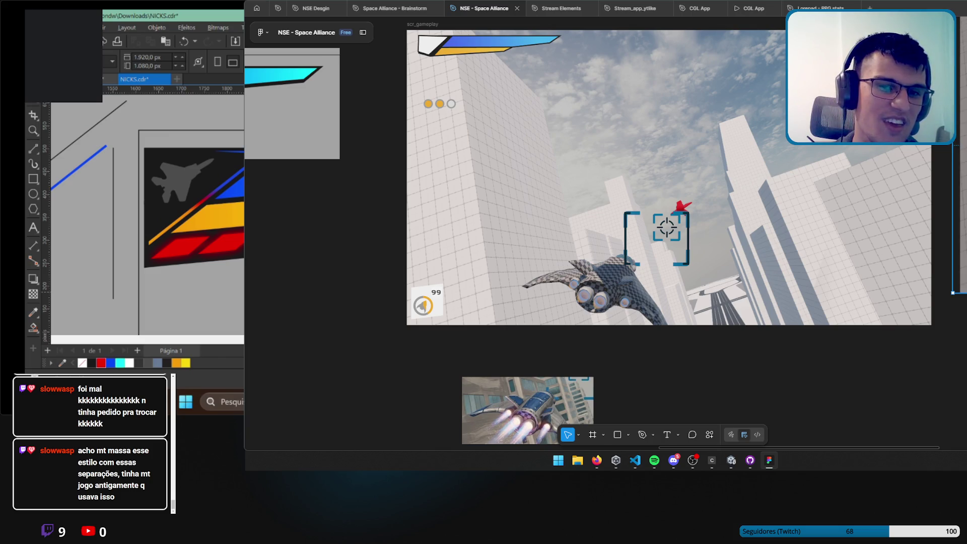
{"action": "left_click_drag", "start_coordinate": [939, 225], "coordinate": [653, 282]}
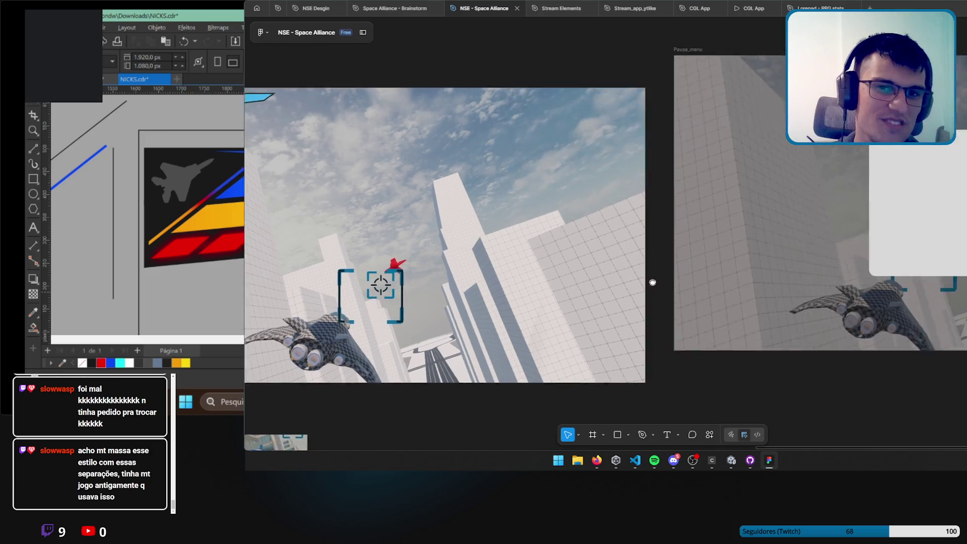
Scroll the Figma canvas sideways past Pause_menu and scr_gameplay to reach the health-bar banner frame.
{"action": "scroll", "coordinate": [652, 282], "scroll_direction": "right", "scroll_amount": 6}
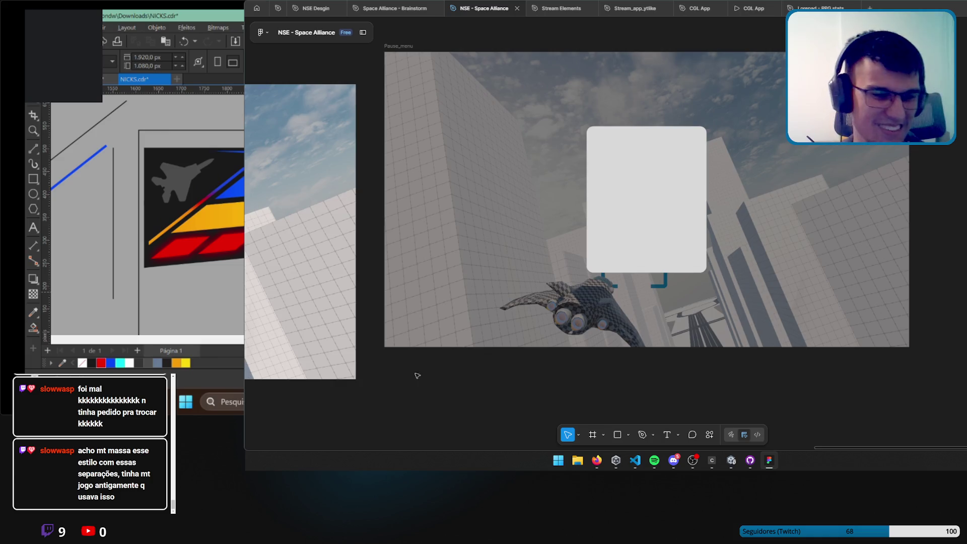
{"action": "scroll", "coordinate": [435, 373], "scroll_direction": "left", "scroll_amount": 10}
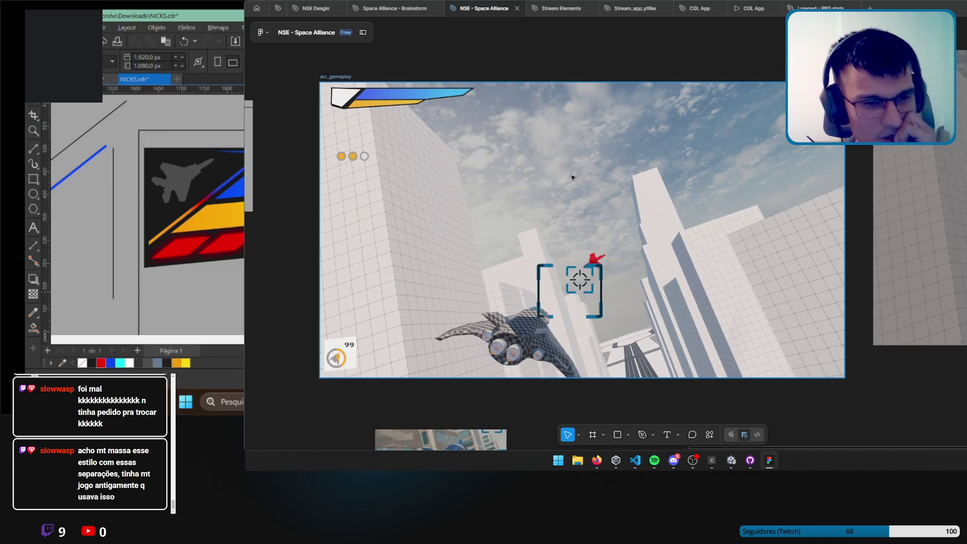
{"action": "scroll", "coordinate": [573, 177], "scroll_direction": "left", "scroll_amount": 1}
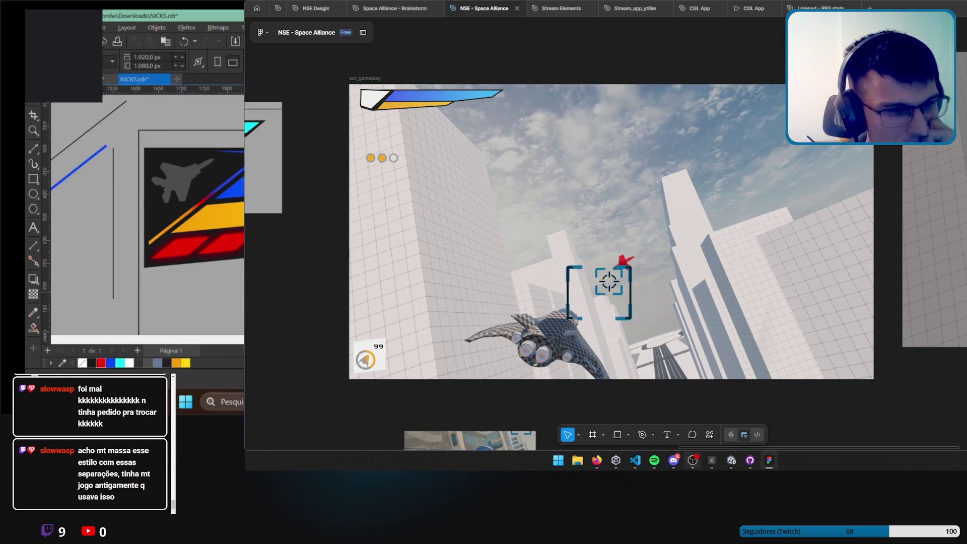
{"action": "scroll", "coordinate": [589, 164], "scroll_direction": "left", "scroll_amount": 8}
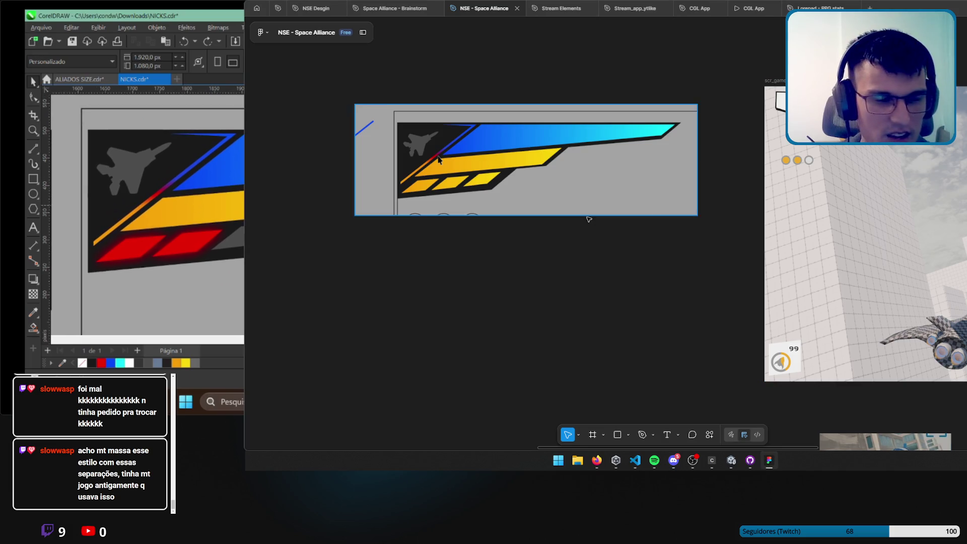
Paste the red-tab banner below the original HUD banner and scale it to about 1238 × 343.
{"action": "key", "text": "ctrl+v"}
{"action": "mouse_move", "coordinate": [664, 286]}
{"action": "left_mouse_down"}
{"action": "mouse_move", "coordinate": [526, 332]}
{"action": "mouse_move", "coordinate": [568, 332]}
{"action": "left_mouse_up"}
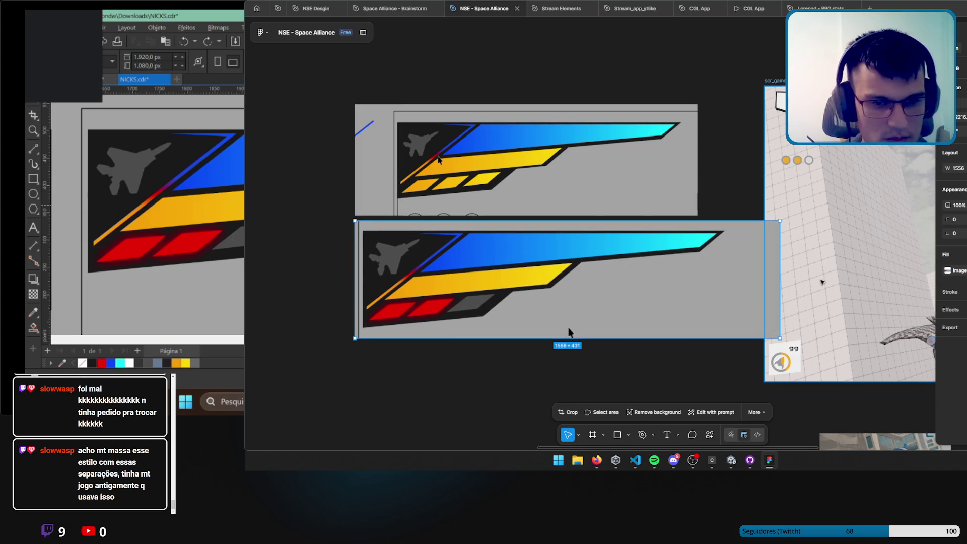
{"action": "left_click_drag", "start_coordinate": [780, 291], "coordinate": [700, 296]}
{"action": "left_click", "coordinate": [729, 244]}
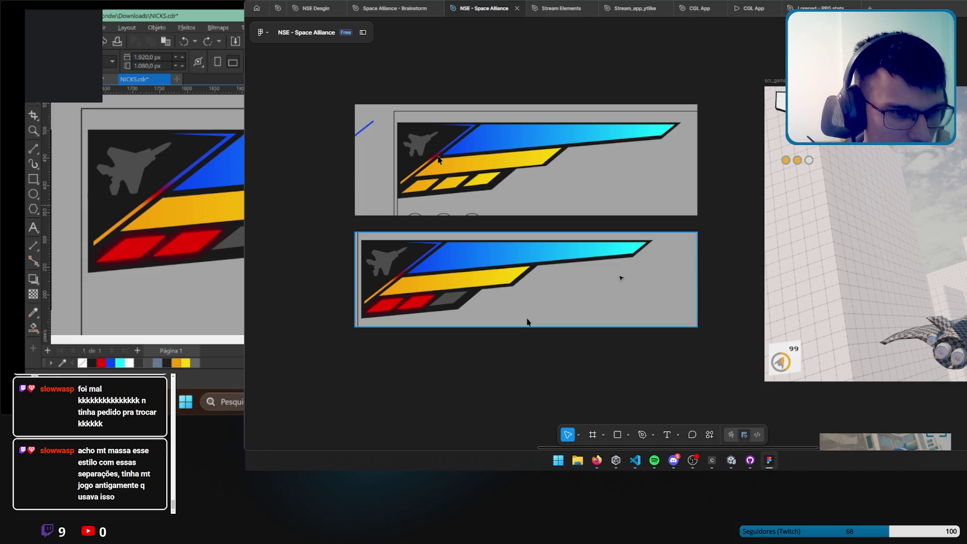